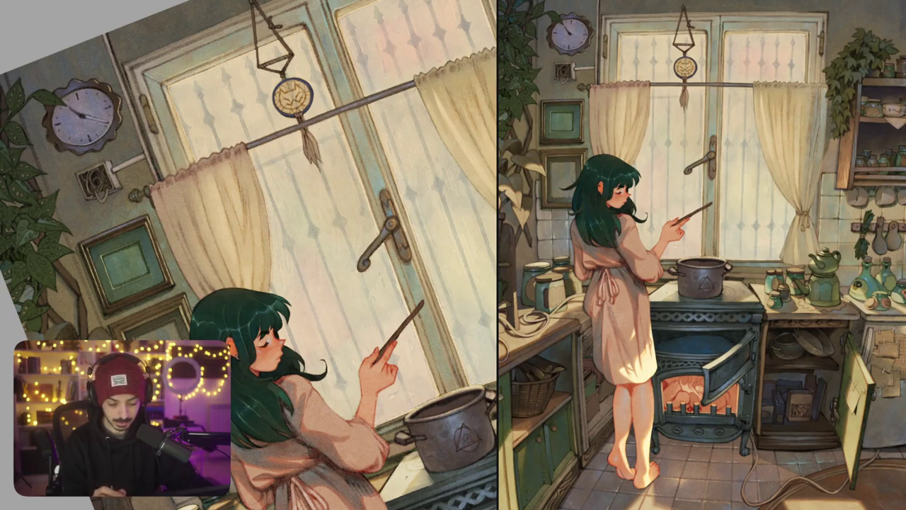
# Pan, tilt about 15° and zoom the canvas onto the floor tiles by the girl's feet
pyautogui.moveTo(368, 133); pyautogui.dragTo(305, 172)
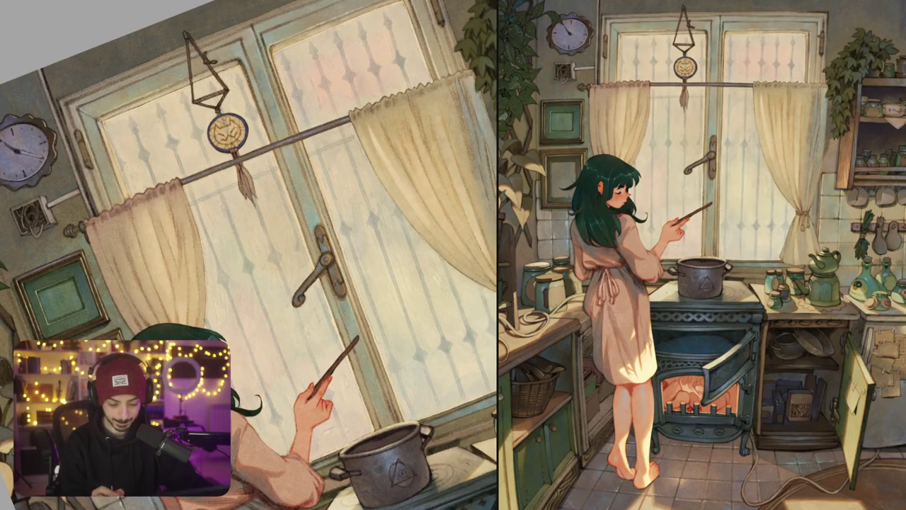
pyautogui.hotkey('ctrl', '0')
pyautogui.scroll(3, 323, 183)
pyautogui.scroll(2, 323, 183)
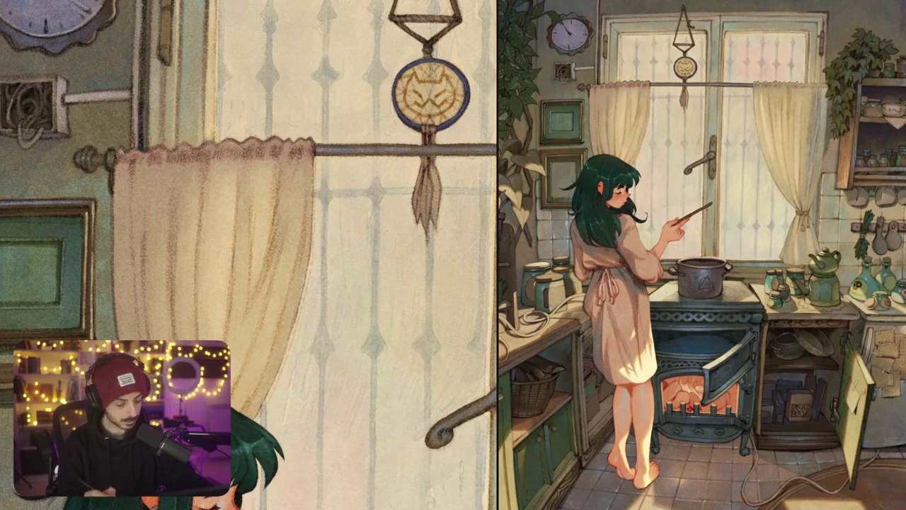
pyautogui.hscroll(2, 249, 255)
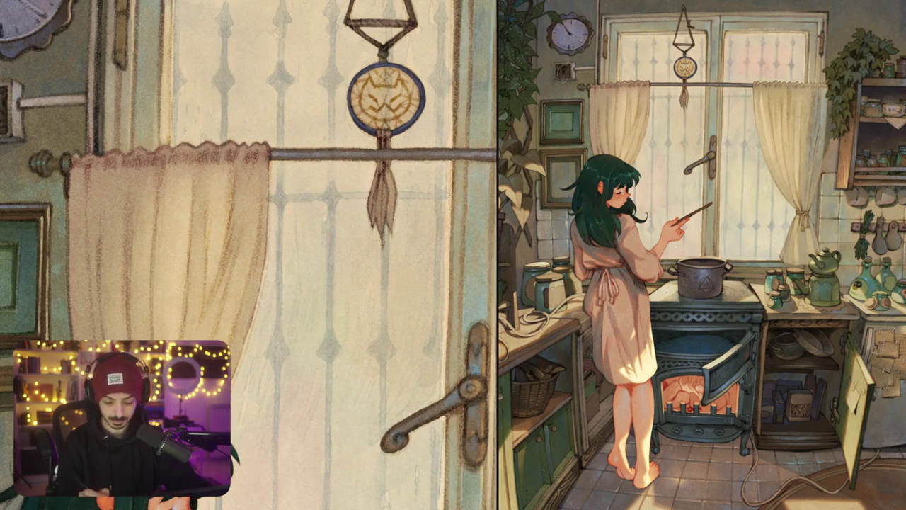
pyautogui.hscroll(5, 250, 255)
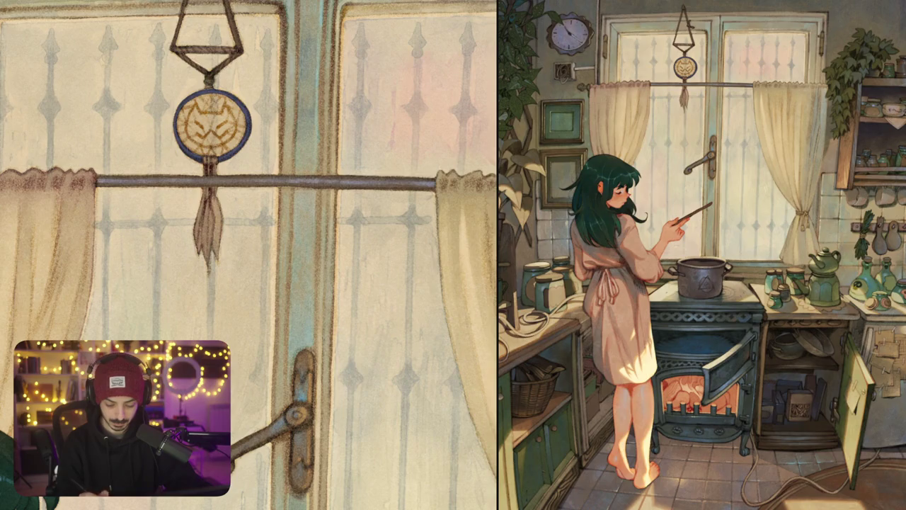
pyautogui.hotkey('ctrl', '0')
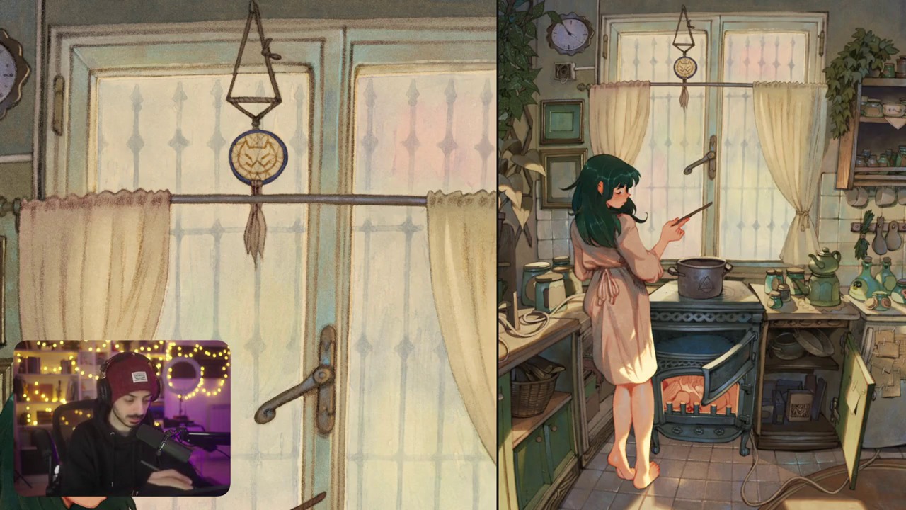
pyautogui.scroll(5, 327, 195)
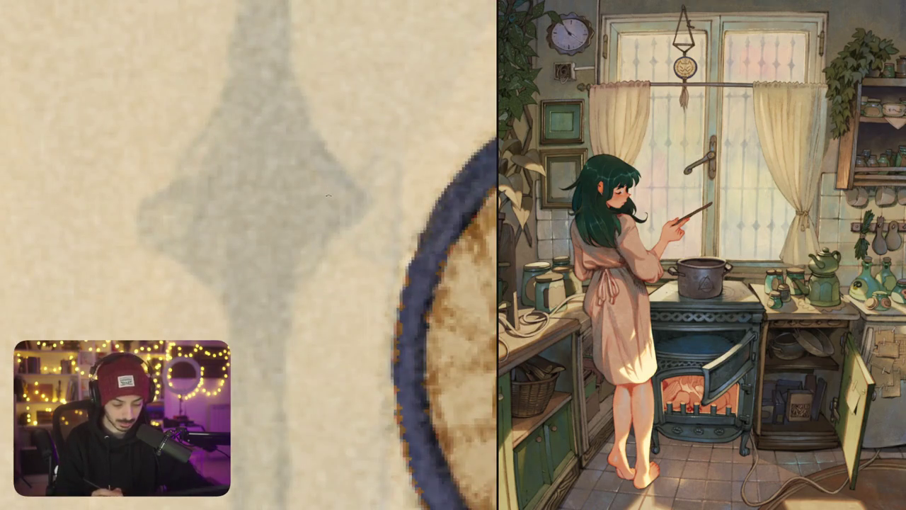
pyautogui.scroll(-3, 340, 204)
pyautogui.scroll(-2, 340, 204)
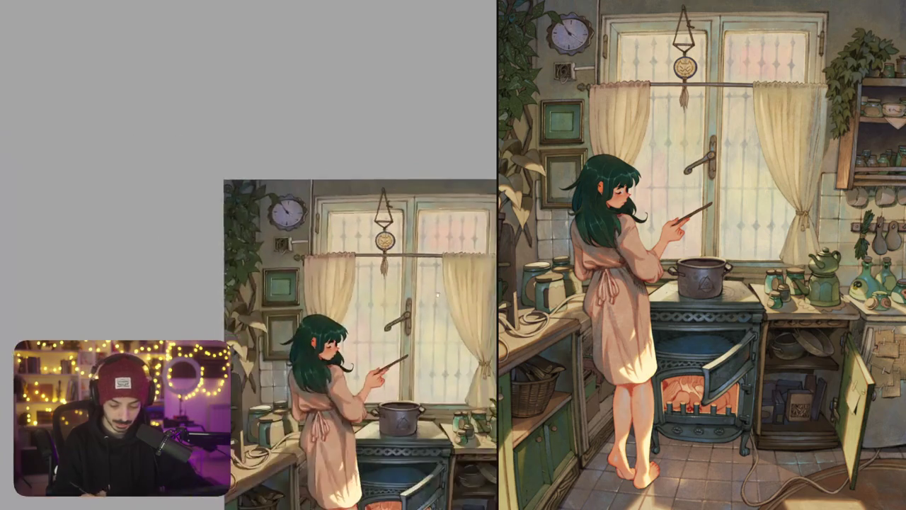
pyautogui.scroll(-1, 340, 205)
pyautogui.scroll(-1, 341, 204)
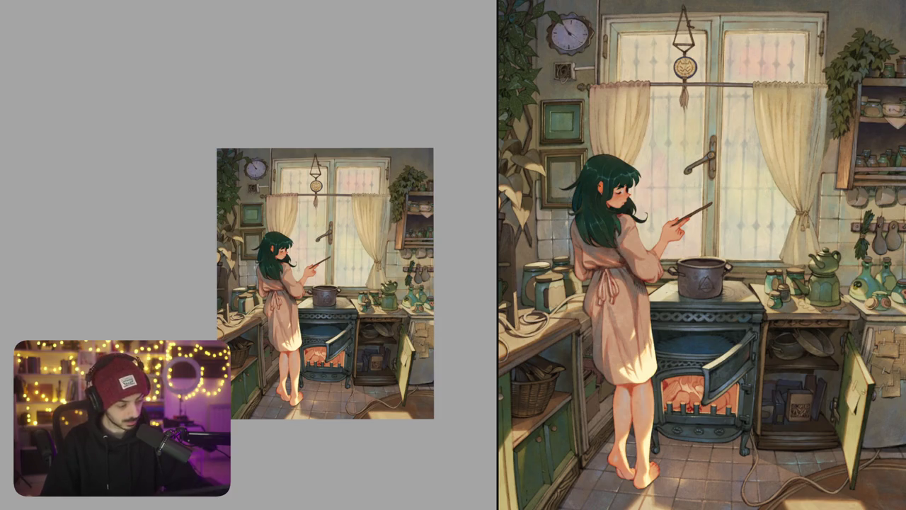
pyautogui.moveTo(326, 283); pyautogui.dragTo(343, 193)
pyautogui.moveTo(397, 283); pyautogui.dragTo(382, 234)
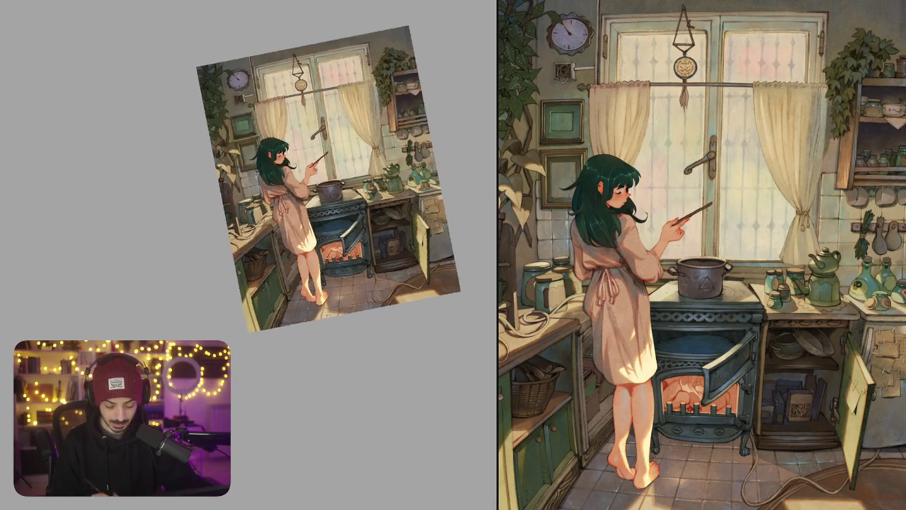
pyautogui.scroll(5, 311, 293)
pyautogui.scroll(1, 418, 206)
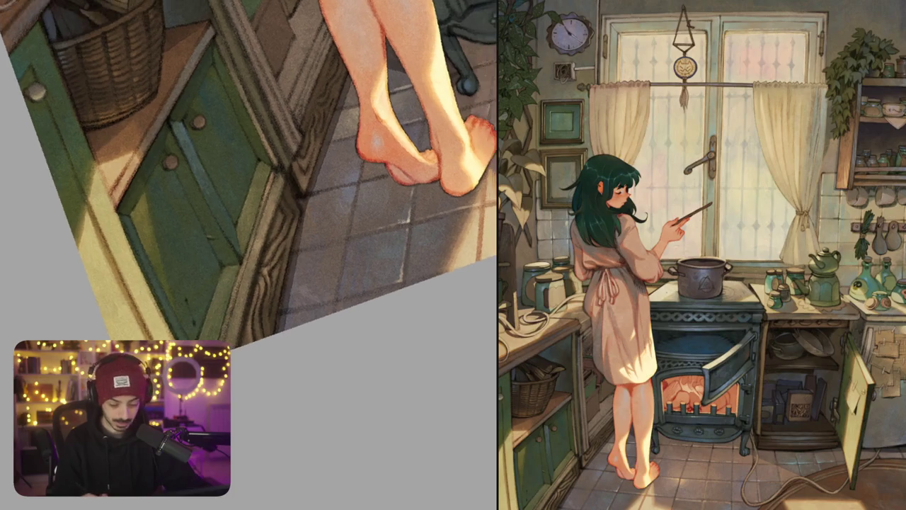
pyautogui.scroll(3, 388, 275)
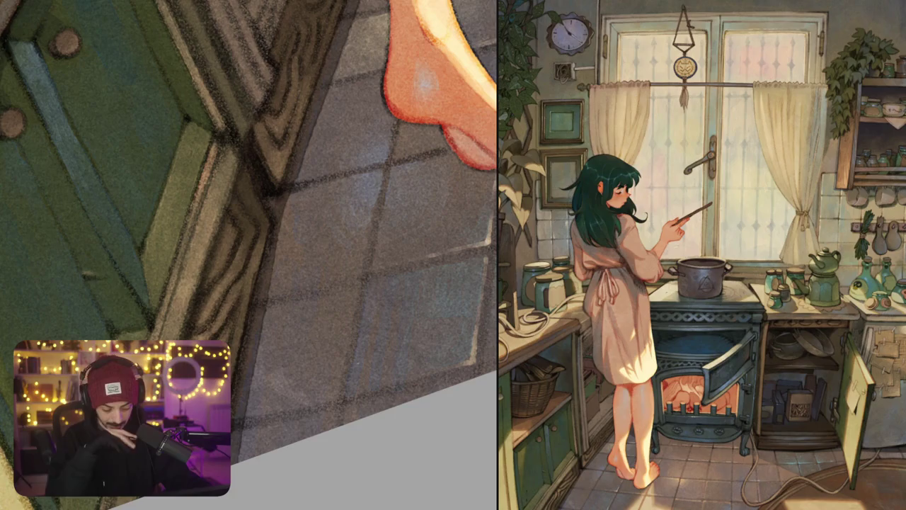
pyautogui.scroll(-2, 378, 303)
pyautogui.scroll(-3, 377, 303)
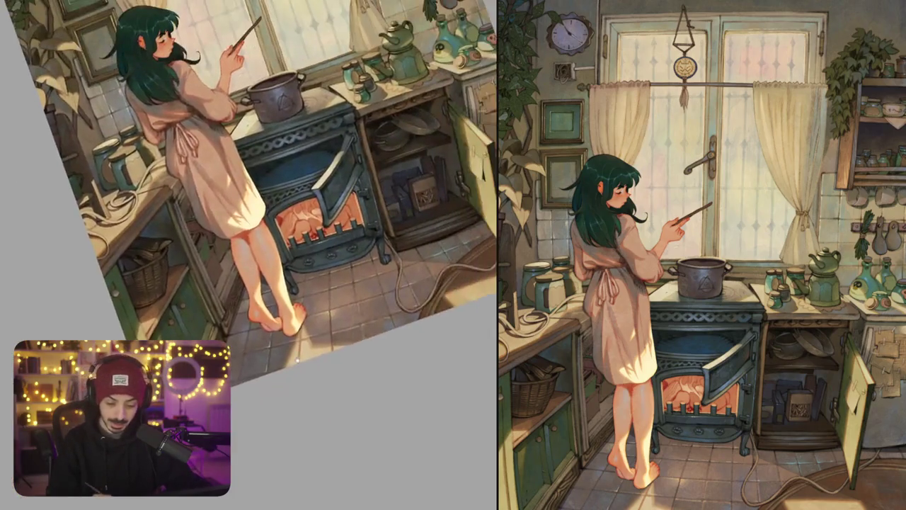
pyautogui.scroll(-2, 377, 303)
pyautogui.scroll(-3, 378, 303)
pyautogui.moveTo(378, 297); pyautogui.dragTo(389, 262)
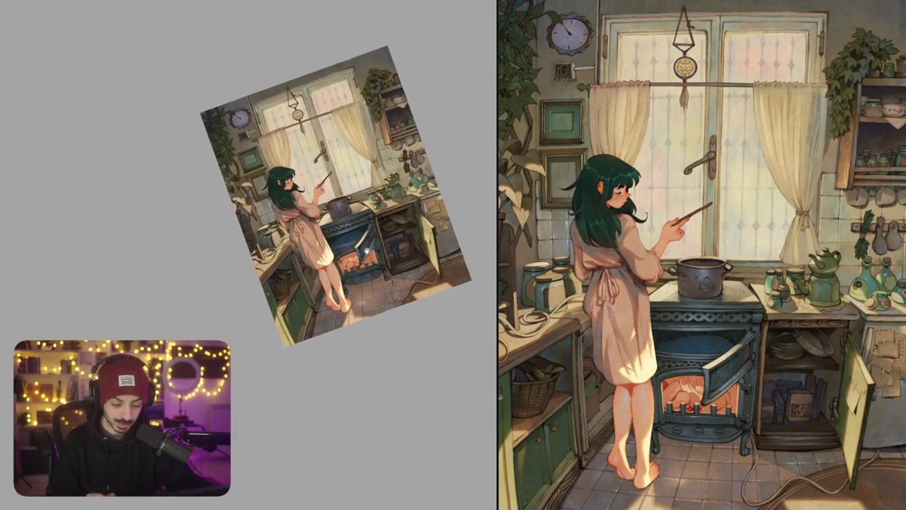
pyautogui.scroll(2, 356, 263)
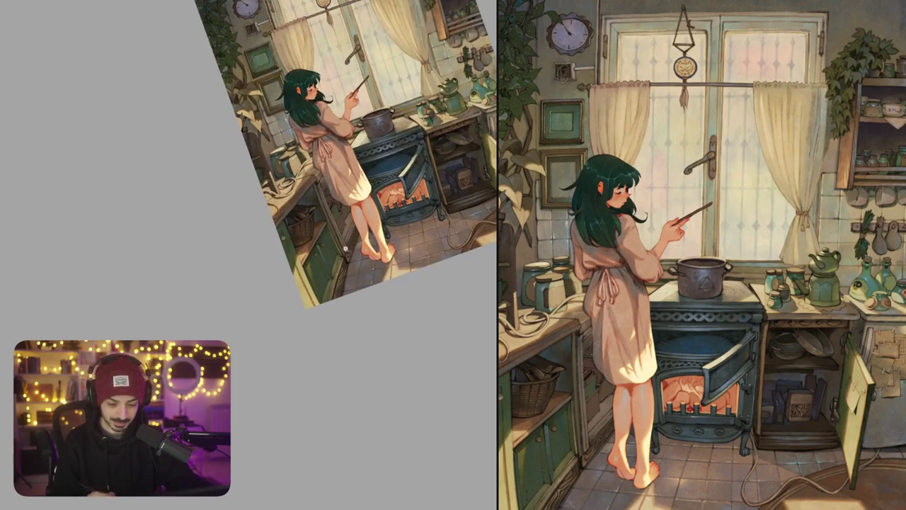
pyautogui.scroll(3, 350, 251)
pyautogui.scroll(-1, 351, 244)
pyautogui.scroll(3, 342, 241)
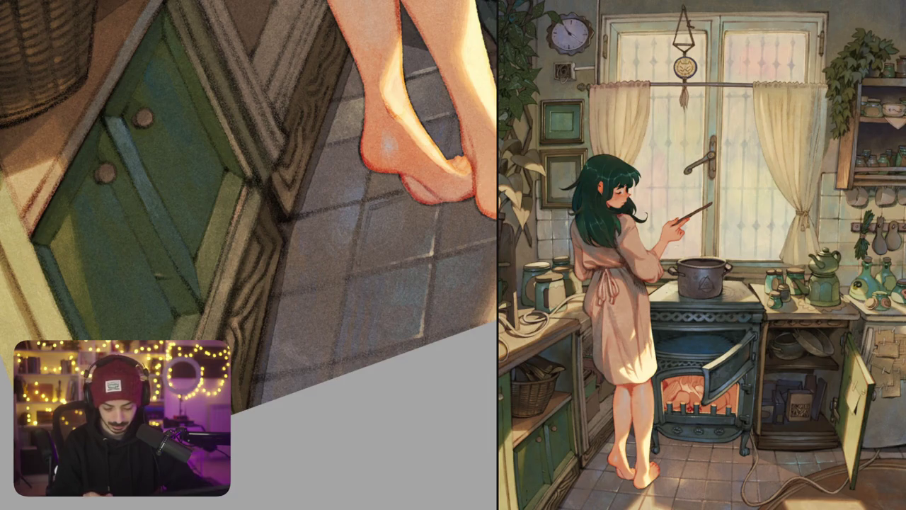
pyautogui.scroll(3, 354, 312)
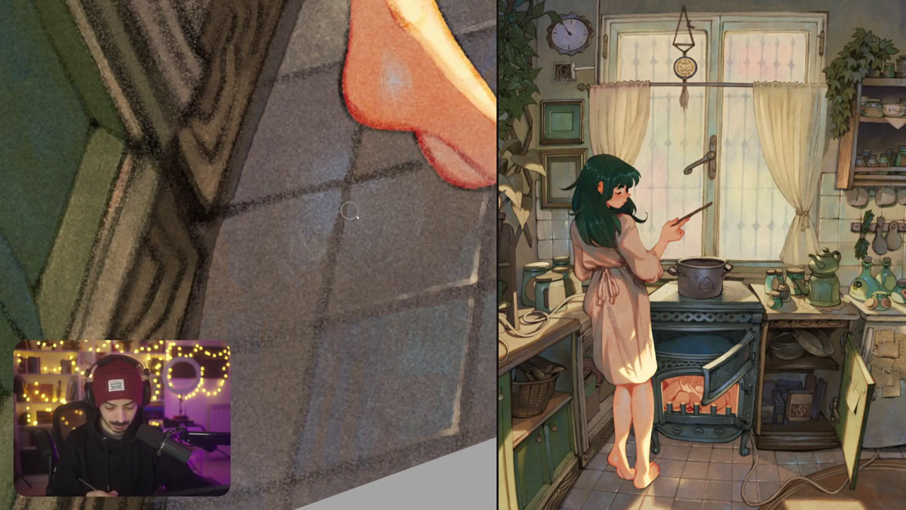
# Darken the foot's lower outline and sketch arrow-shaped corner motifs on the floor tile
pyautogui.moveTo(347, 216)
pyautogui.mouseDown()
pyautogui.moveTo(358, 198)
pyautogui.moveTo(354, 228)
pyautogui.moveTo(378, 192)
pyautogui.mouseUp()
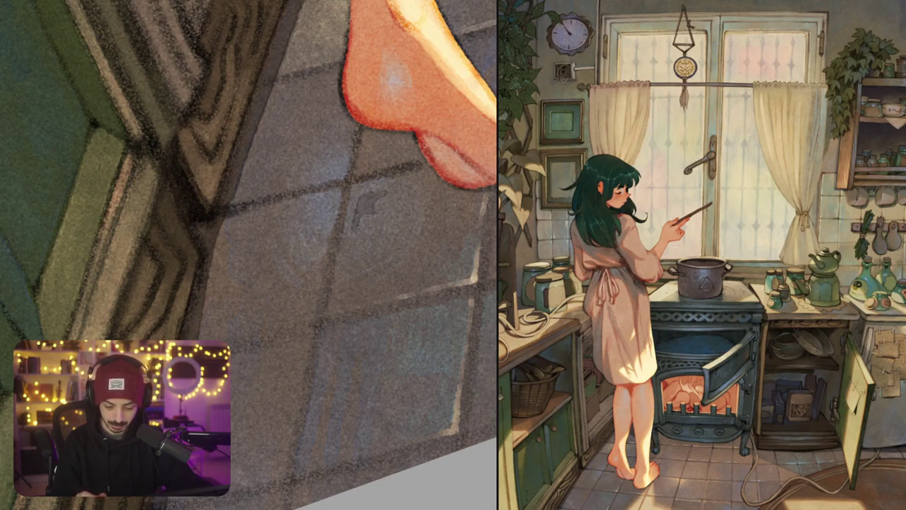
pyautogui.moveTo(432, 179)
pyautogui.mouseDown()
pyautogui.moveTo(468, 196)
pyautogui.moveTo(468, 205)
pyautogui.mouseUp()
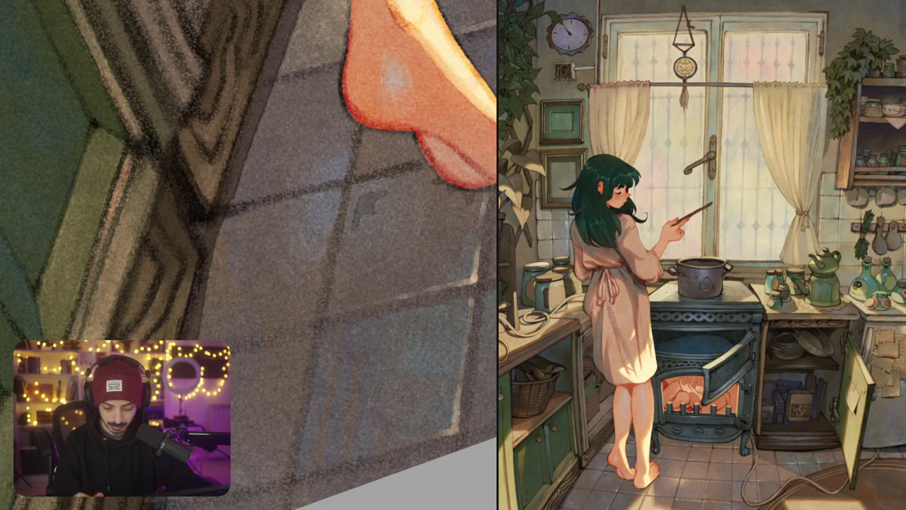
pyautogui.moveTo(344, 278)
pyautogui.mouseDown()
pyautogui.moveTo(338, 302)
pyautogui.moveTo(348, 289)
pyautogui.moveTo(372, 294)
pyautogui.mouseUp()
pyautogui.moveTo(365, 296); pyautogui.dragTo(345, 302)
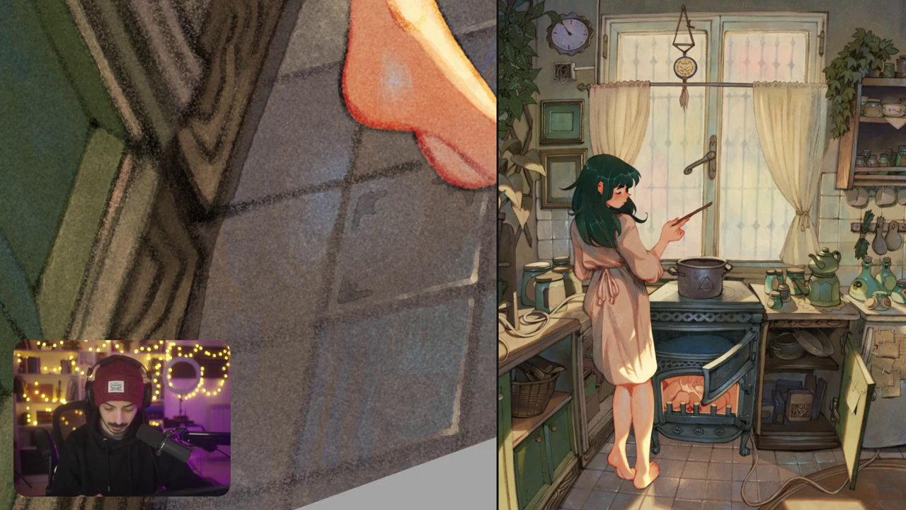
pyautogui.moveTo(466, 252)
pyautogui.mouseDown()
pyautogui.moveTo(435, 279)
pyautogui.moveTo(466, 271)
pyautogui.moveTo(459, 268)
pyautogui.mouseUp()
# Paint a four-pointed star in the tile's centre, discarding a squiggly ornament
pyautogui.moveTo(248, 255); pyautogui.dragTo(211, 269)
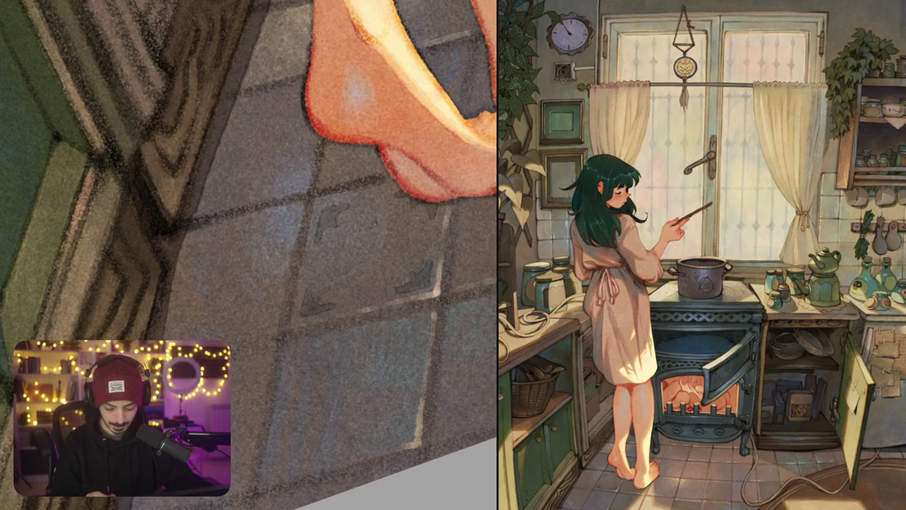
pyautogui.moveTo(376, 225)
pyautogui.mouseDown()
pyautogui.moveTo(343, 261)
pyautogui.moveTo(367, 289)
pyautogui.mouseUp()
pyautogui.hotkey('ctrl', 'z')
pyautogui.hotkey('ctrl', 'z')
pyautogui.hotkey('ctrl', 'z')
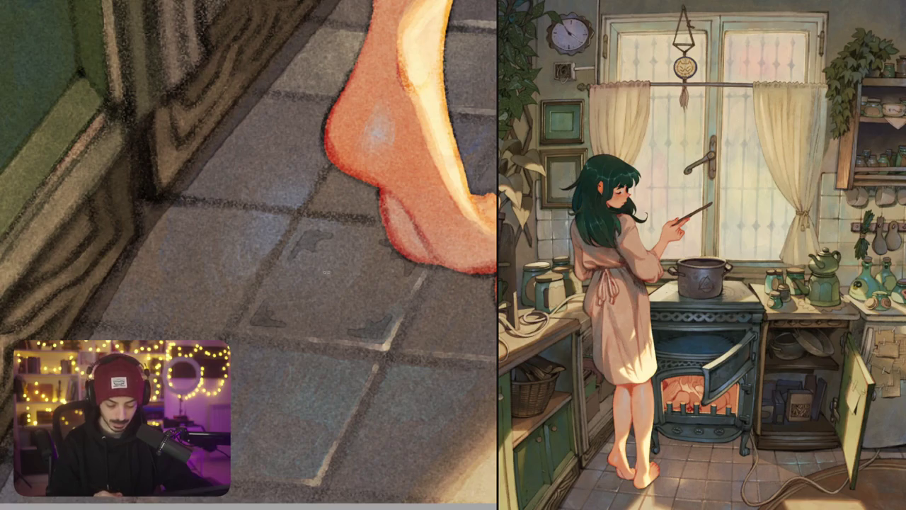
pyautogui.moveTo(313, 276)
pyautogui.mouseDown()
pyautogui.moveTo(344, 259)
pyautogui.moveTo(349, 272)
pyautogui.moveTo(376, 281)
pyautogui.moveTo(327, 307)
pyautogui.mouseUp()
pyautogui.moveTo(299, 274); pyautogui.dragTo(322, 313)
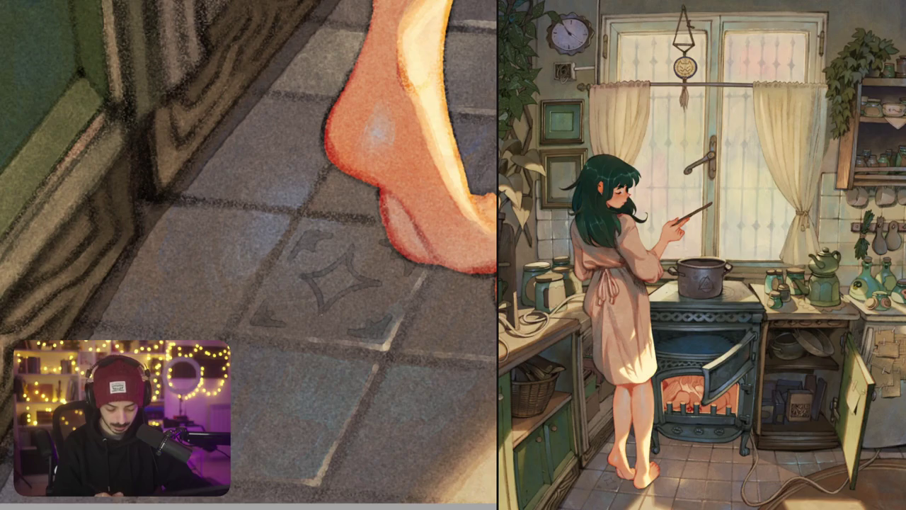
# Extend and darken the tile's corner motifs and thicken the star's outline
pyautogui.scroll(-5, 250, 255)
pyautogui.scroll(5, 298, 234)
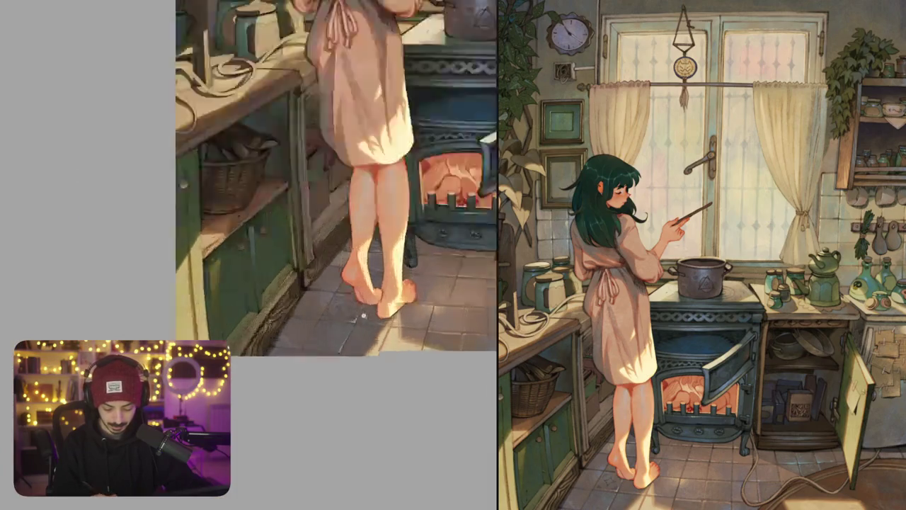
pyautogui.scroll(3, 298, 234)
pyautogui.moveTo(317, 320)
pyautogui.mouseDown()
pyautogui.moveTo(301, 323)
pyautogui.moveTo(367, 322)
pyautogui.mouseUp()
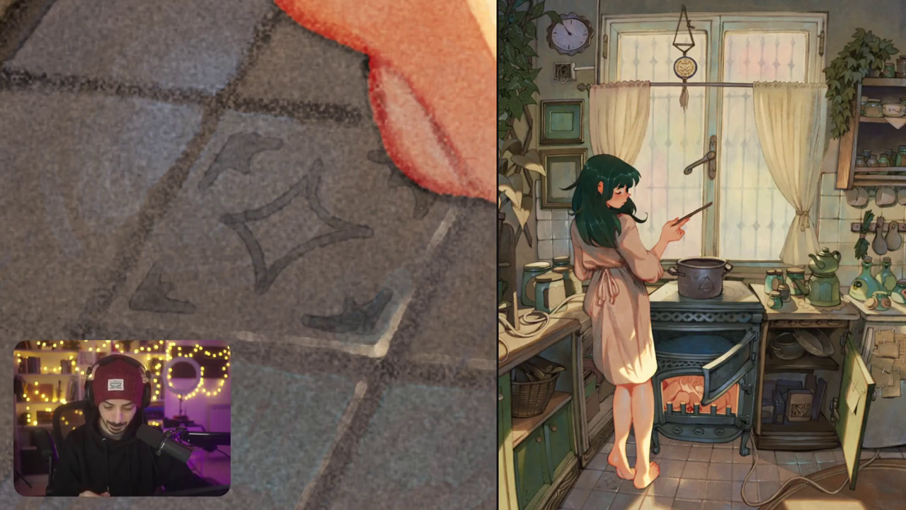
pyautogui.moveTo(397, 234); pyautogui.dragTo(469, 241)
pyautogui.moveTo(312, 164)
pyautogui.mouseDown()
pyautogui.moveTo(298, 174)
pyautogui.moveTo(304, 157)
pyautogui.mouseUp()
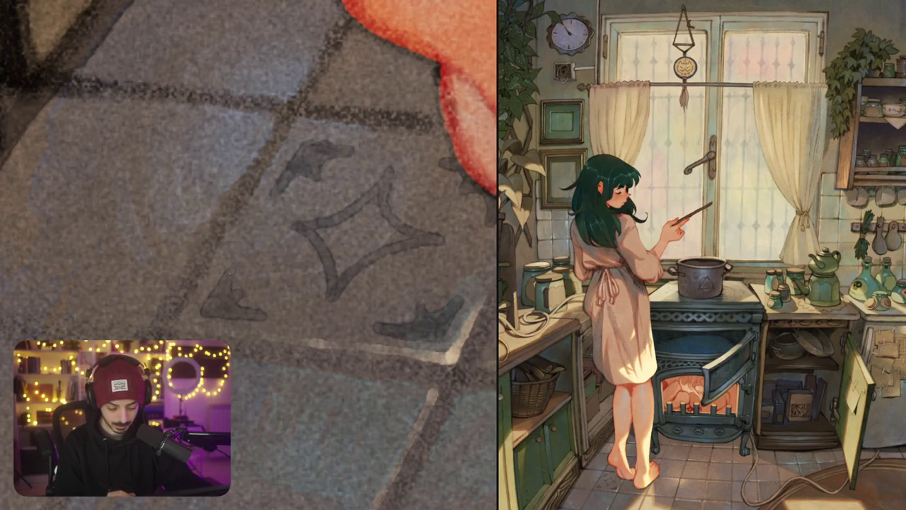
pyautogui.moveTo(216, 280); pyautogui.dragTo(222, 293)
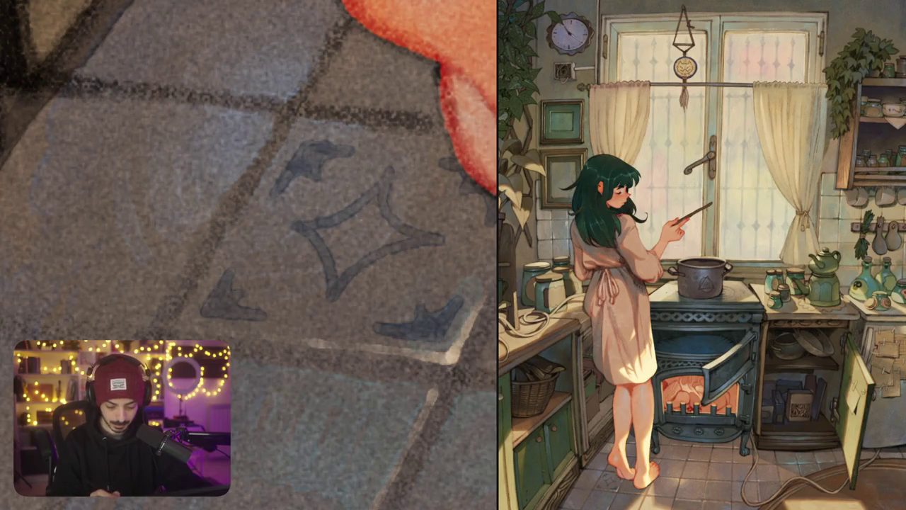
pyautogui.moveTo(370, 217); pyautogui.dragTo(345, 232)
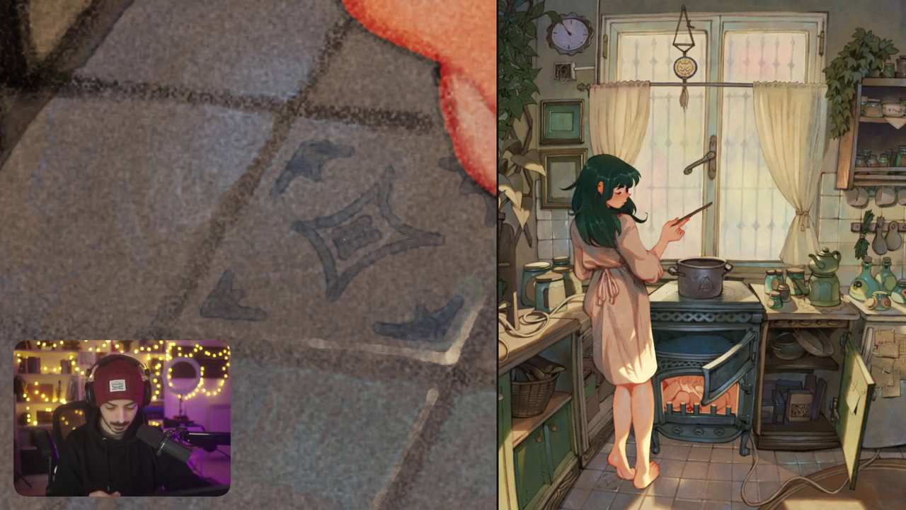
# Add another dark accent to the tile, undoing a stray stroke beside the star
pyautogui.scroll(-5, 341, 248)
pyautogui.scroll(5, 342, 248)
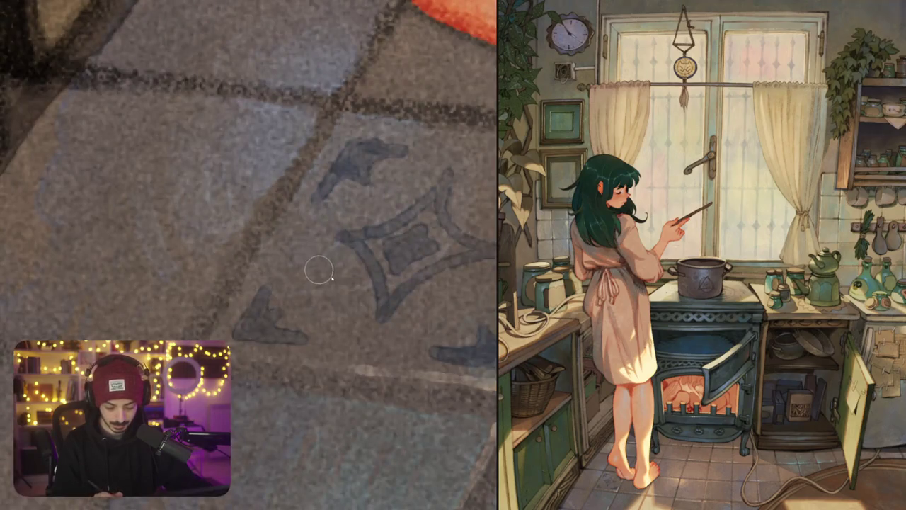
pyautogui.moveTo(340, 265)
pyautogui.mouseDown()
pyautogui.moveTo(300, 263)
pyautogui.moveTo(348, 271)
pyautogui.moveTo(333, 306)
pyautogui.moveTo(349, 314)
pyautogui.mouseUp()
pyautogui.hotkey('ctrl', 'z')
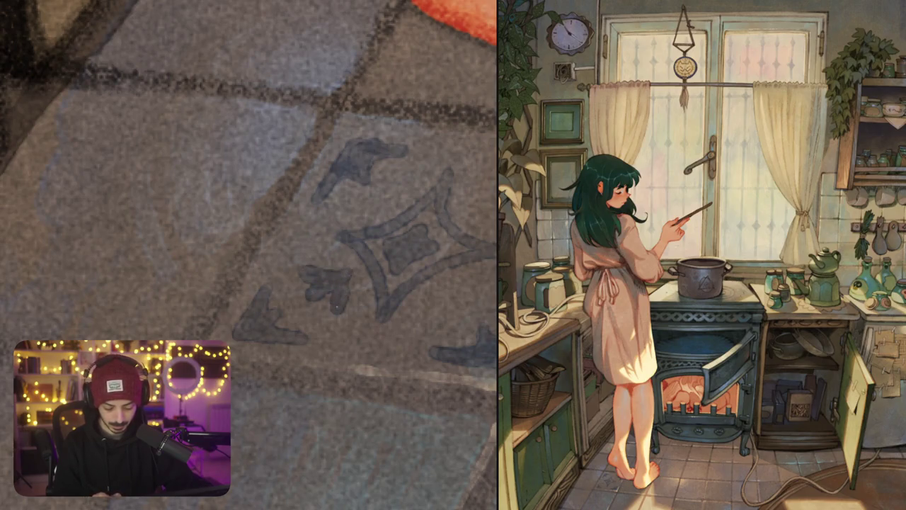
pyautogui.moveTo(335, 274)
pyautogui.mouseDown()
pyautogui.moveTo(343, 284)
pyautogui.moveTo(377, 276)
pyautogui.moveTo(372, 284)
pyautogui.mouseUp()
pyautogui.moveTo(422, 195)
pyautogui.mouseDown()
pyautogui.moveTo(429, 222)
pyautogui.moveTo(464, 213)
pyautogui.moveTo(460, 225)
pyautogui.mouseUp()
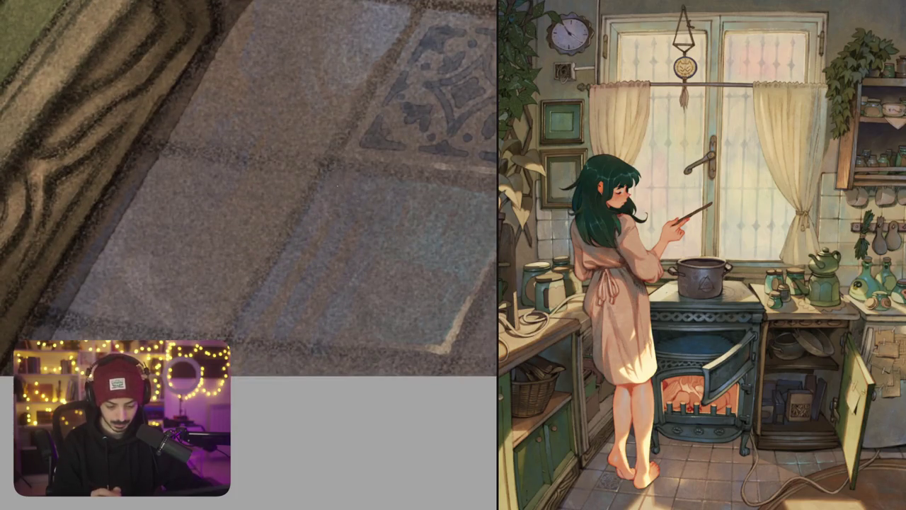
# Paint an L-shaped corner mark and dark strokes along the tile edge
pyautogui.moveTo(337, 180)
pyautogui.mouseDown()
pyautogui.moveTo(327, 207)
pyautogui.moveTo(378, 188)
pyautogui.moveTo(327, 213)
pyautogui.moveTo(344, 212)
pyautogui.mouseUp()
pyautogui.moveTo(297, 254)
pyautogui.mouseDown()
pyautogui.moveTo(265, 300)
pyautogui.moveTo(317, 310)
pyautogui.moveTo(289, 277)
pyautogui.moveTo(320, 310)
pyautogui.moveTo(275, 282)
pyautogui.moveTo(278, 296)
pyautogui.mouseUp()
pyautogui.moveTo(461, 177)
pyautogui.mouseDown()
pyautogui.moveTo(496, 186)
pyautogui.moveTo(495, 221)
pyautogui.moveTo(482, 203)
pyautogui.moveTo(494, 209)
pyautogui.moveTo(494, 232)
pyautogui.mouseUp()
pyautogui.moveTo(478, 183)
pyautogui.mouseDown()
pyautogui.moveTo(489, 194)
pyautogui.moveTo(438, 170)
pyautogui.mouseUp()
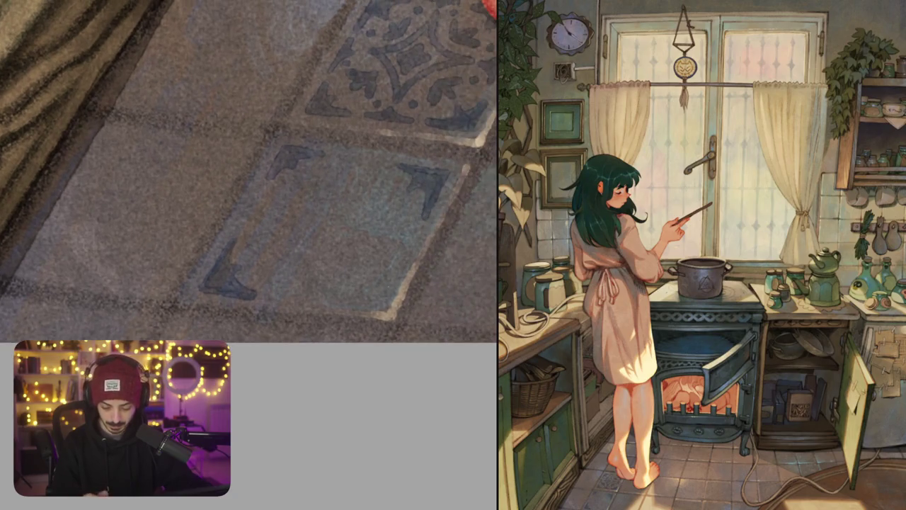
pyautogui.moveTo(401, 260)
pyautogui.mouseDown()
pyautogui.moveTo(369, 303)
pyautogui.moveTo(331, 296)
pyautogui.moveTo(365, 278)
pyautogui.moveTo(385, 280)
pyautogui.moveTo(377, 295)
pyautogui.mouseUp()
# Paint the lower tile's motif along its top, left and bottom edges, adding a blob and leaf
pyautogui.moveTo(402, 263)
pyautogui.mouseDown()
pyautogui.moveTo(361, 263)
pyautogui.moveTo(370, 255)
pyautogui.moveTo(380, 257)
pyautogui.moveTo(378, 279)
pyautogui.mouseUp()
pyautogui.scroll(1, 384, 273)
pyautogui.moveTo(323, 188)
pyautogui.mouseDown()
pyautogui.moveTo(375, 198)
pyautogui.moveTo(337, 211)
pyautogui.mouseUp()
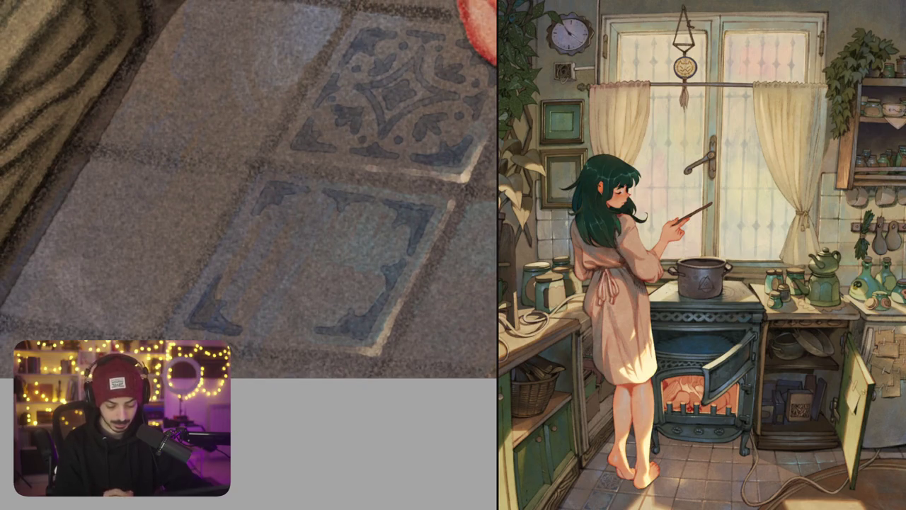
pyautogui.moveTo(251, 224)
pyautogui.mouseDown()
pyautogui.moveTo(227, 263)
pyautogui.moveTo(246, 244)
pyautogui.mouseUp()
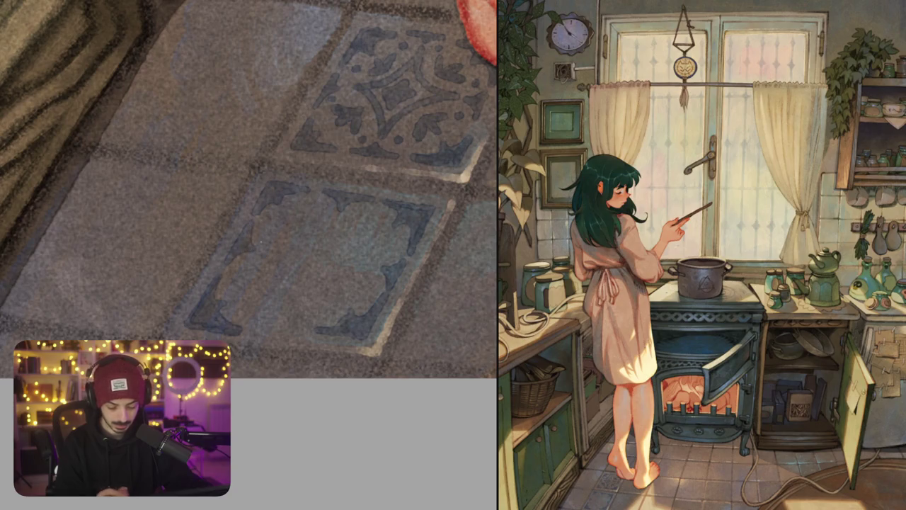
pyautogui.moveTo(250, 331)
pyautogui.mouseDown()
pyautogui.moveTo(286, 313)
pyautogui.moveTo(301, 333)
pyautogui.moveTo(287, 328)
pyautogui.mouseUp()
pyautogui.moveTo(336, 219)
pyautogui.mouseDown()
pyautogui.moveTo(329, 240)
pyautogui.moveTo(273, 251)
pyautogui.moveTo(294, 293)
pyautogui.moveTo(359, 256)
pyautogui.moveTo(297, 261)
pyautogui.moveTo(326, 272)
pyautogui.moveTo(328, 259)
pyautogui.moveTo(319, 283)
pyautogui.moveTo(291, 256)
pyautogui.moveTo(317, 253)
pyautogui.mouseUp()
pyautogui.moveTo(283, 285)
pyautogui.mouseDown()
pyautogui.moveTo(272, 293)
pyautogui.moveTo(282, 296)
pyautogui.moveTo(281, 315)
pyautogui.moveTo(344, 318)
pyautogui.moveTo(354, 296)
pyautogui.mouseUp()
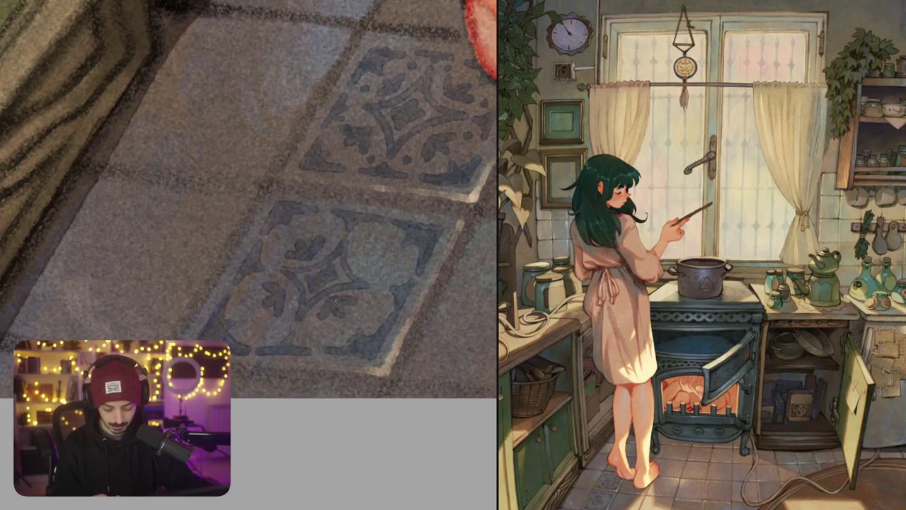
# Dab small dark accents and dots into the lower tile's motif, then zoom out
pyautogui.moveTo(318, 212); pyautogui.dragTo(314, 220)
pyautogui.moveTo(346, 256)
pyautogui.mouseDown()
pyautogui.moveTo(354, 274)
pyautogui.moveTo(380, 281)
pyautogui.mouseUp()
pyautogui.moveTo(354, 240); pyautogui.dragTo(364, 247)
pyautogui.moveTo(391, 277); pyautogui.dragTo(398, 281)
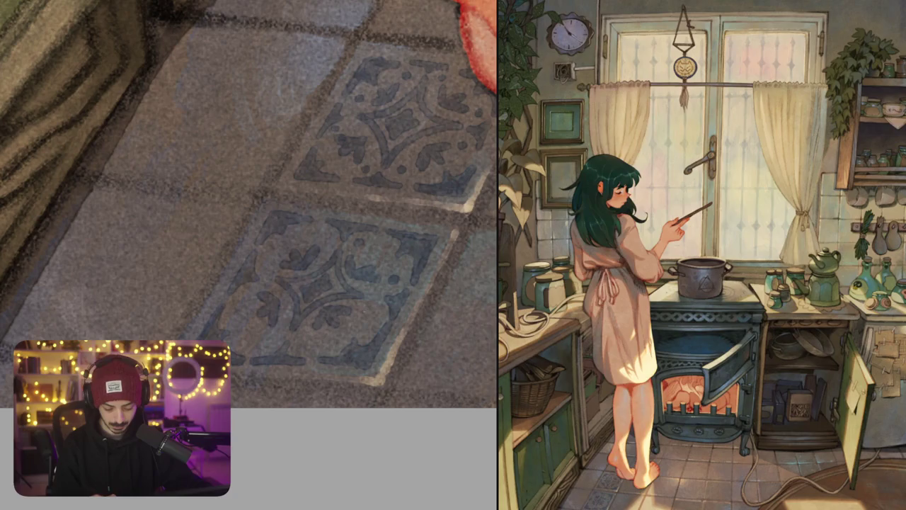
pyautogui.click(274, 340)
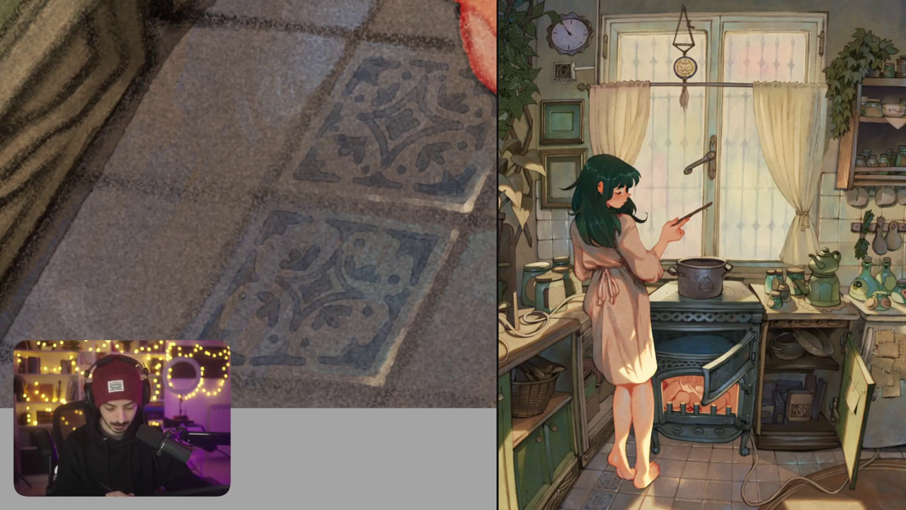
pyautogui.click(271, 254)
pyautogui.scroll(-10, 318, 241)
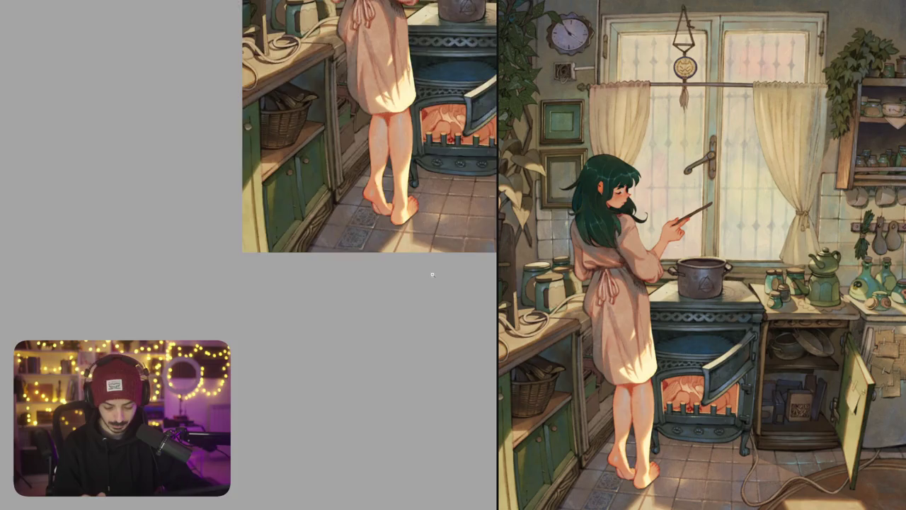
pyautogui.scroll(-2, 430, 269)
pyautogui.scroll(5, 458, 263)
# Draw a curly corner motif and a small corner mark on the next tile, undoing two stray strokes
pyautogui.scroll(5, 368, 234)
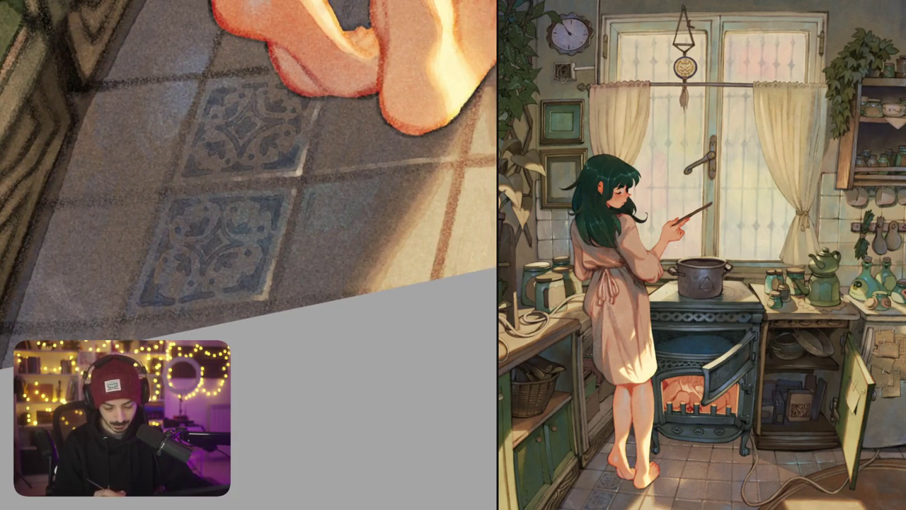
pyautogui.moveTo(311, 195)
pyautogui.mouseDown()
pyautogui.moveTo(351, 189)
pyautogui.moveTo(308, 225)
pyautogui.mouseUp()
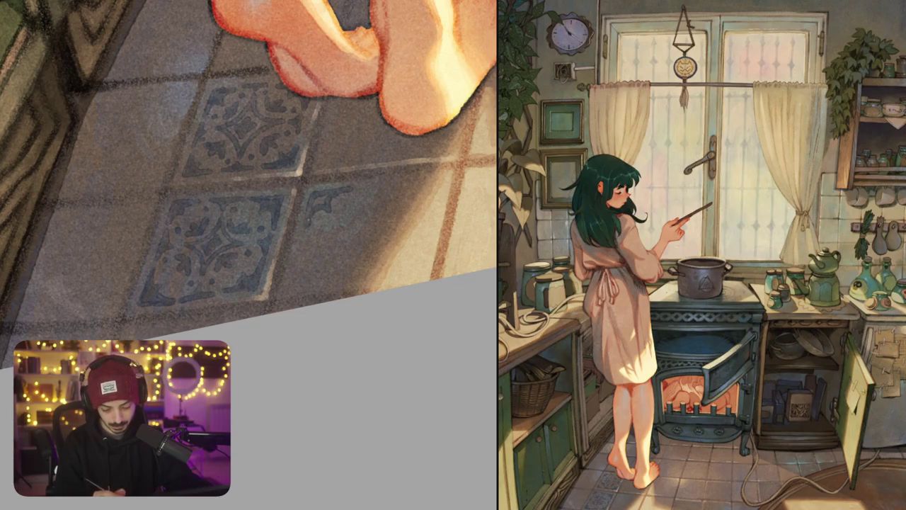
pyautogui.moveTo(295, 257)
pyautogui.mouseDown()
pyautogui.moveTo(290, 280)
pyautogui.moveTo(318, 289)
pyautogui.moveTo(297, 272)
pyautogui.moveTo(315, 289)
pyautogui.moveTo(292, 285)
pyautogui.moveTo(416, 281)
pyautogui.moveTo(422, 248)
pyautogui.mouseUp()
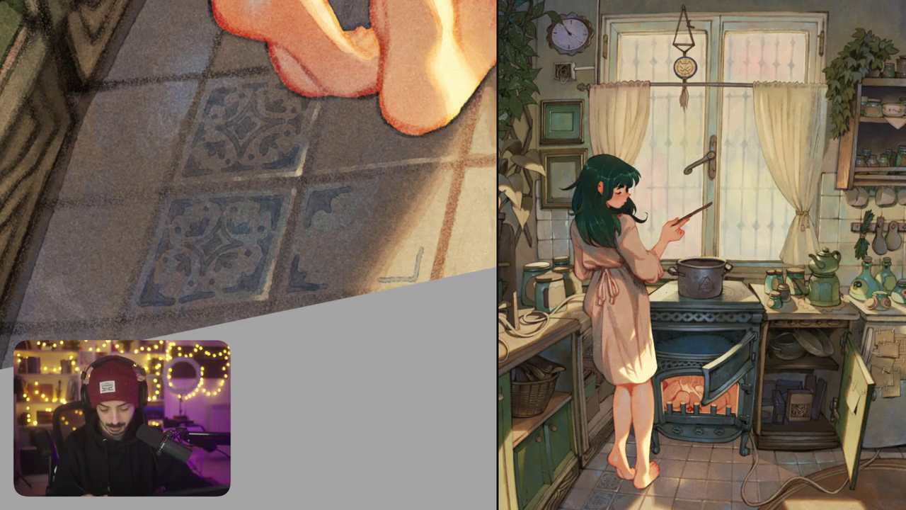
pyautogui.hotkey('ctrl', 'z')
pyautogui.moveTo(382, 185); pyautogui.dragTo(423, 184)
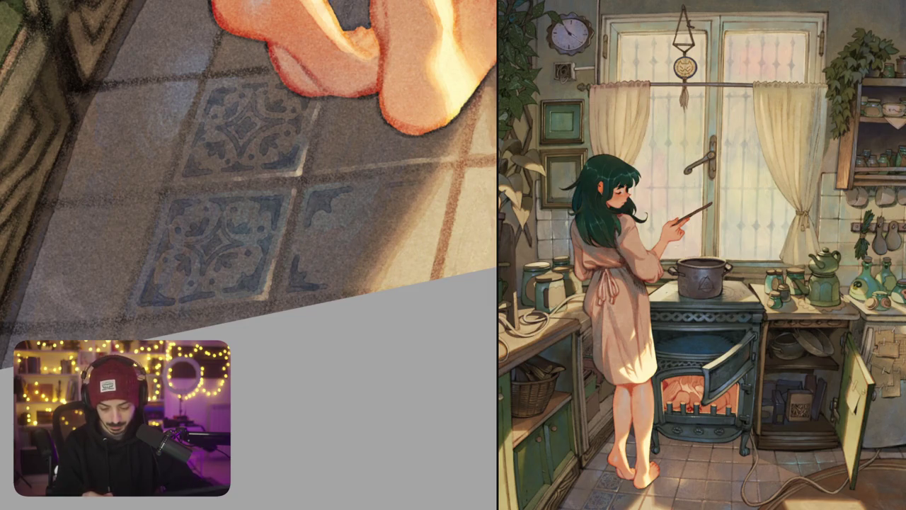
pyautogui.hotkey('ctrl', 'z')
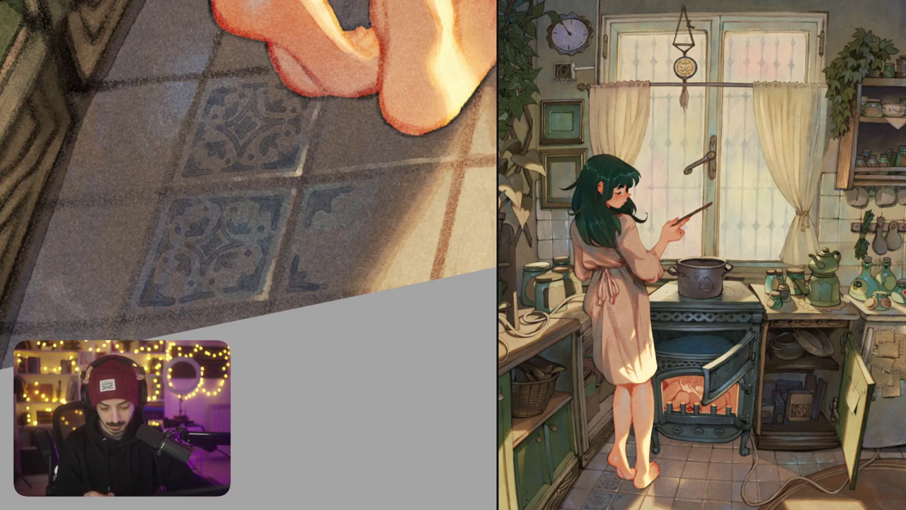
pyautogui.moveTo(406, 196); pyautogui.dragTo(417, 185)
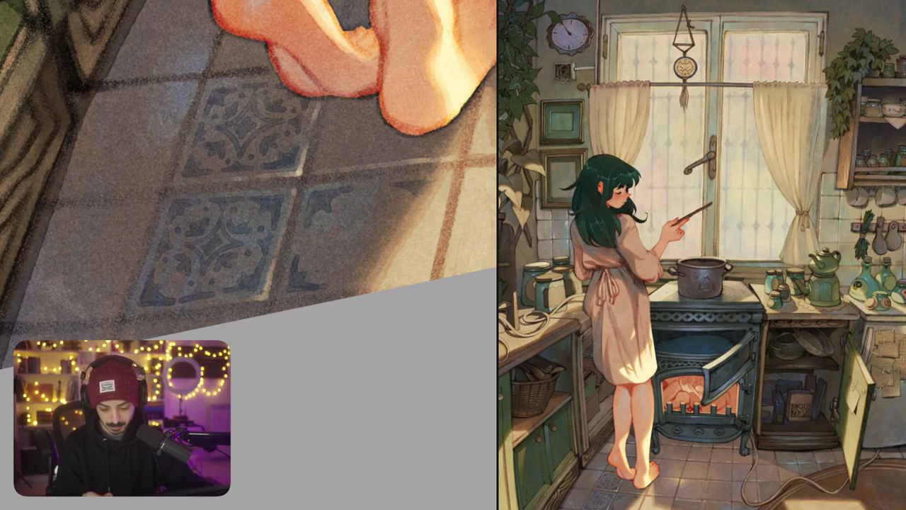
# Mark the tile's left edge and grout, then paint curled strokes on the right tile
pyautogui.moveTo(362, 189); pyautogui.dragTo(386, 185)
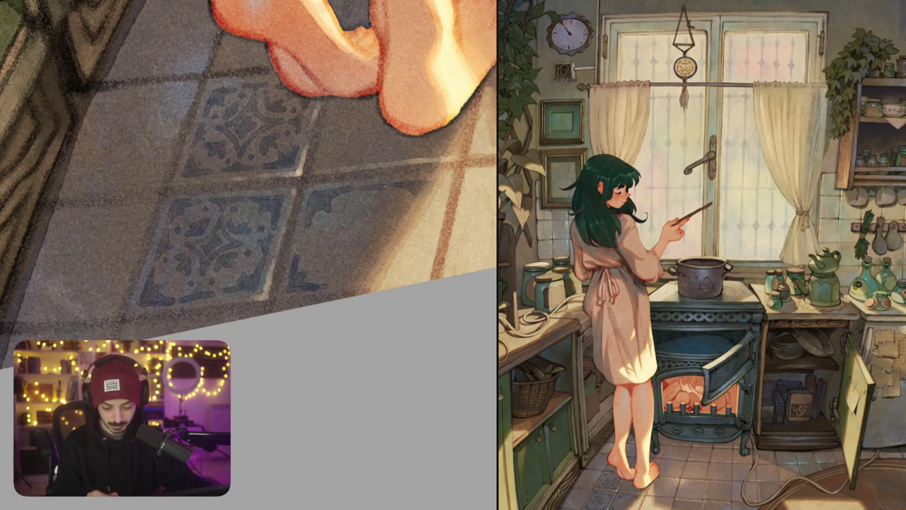
pyautogui.moveTo(304, 231); pyautogui.dragTo(297, 247)
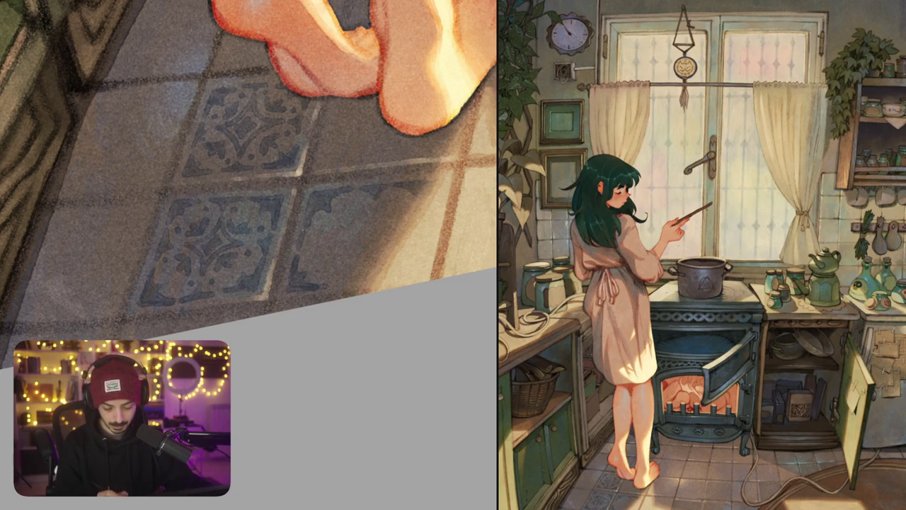
pyautogui.moveTo(368, 207)
pyautogui.mouseDown()
pyautogui.moveTo(334, 235)
pyautogui.moveTo(358, 267)
pyautogui.moveTo(364, 251)
pyautogui.moveTo(401, 235)
pyautogui.mouseUp()
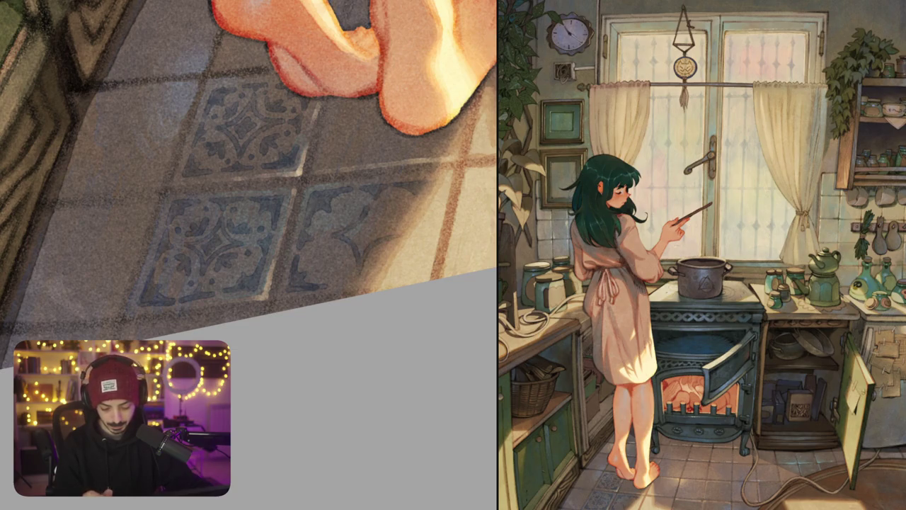
pyautogui.moveTo(370, 207); pyautogui.dragTo(400, 230)
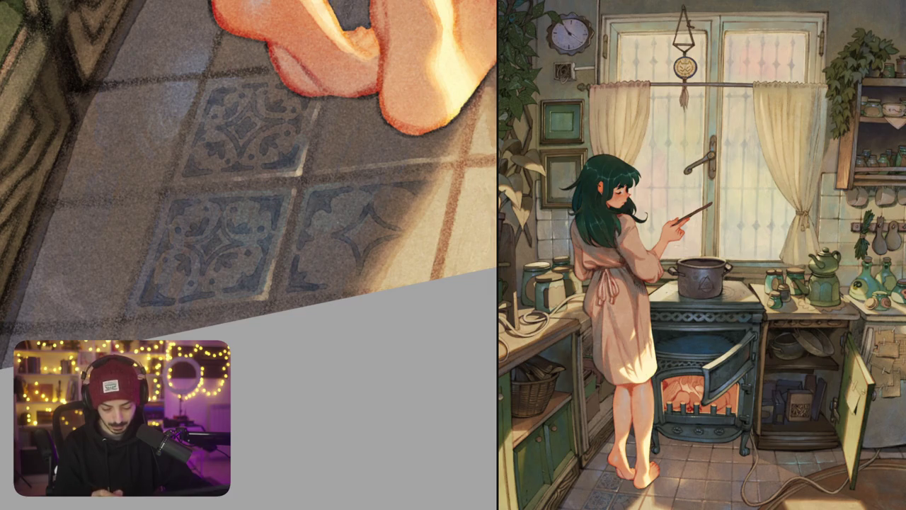
pyautogui.moveTo(330, 225)
pyautogui.mouseDown()
pyautogui.moveTo(348, 204)
pyautogui.moveTo(390, 201)
pyautogui.moveTo(401, 215)
pyautogui.mouseUp()
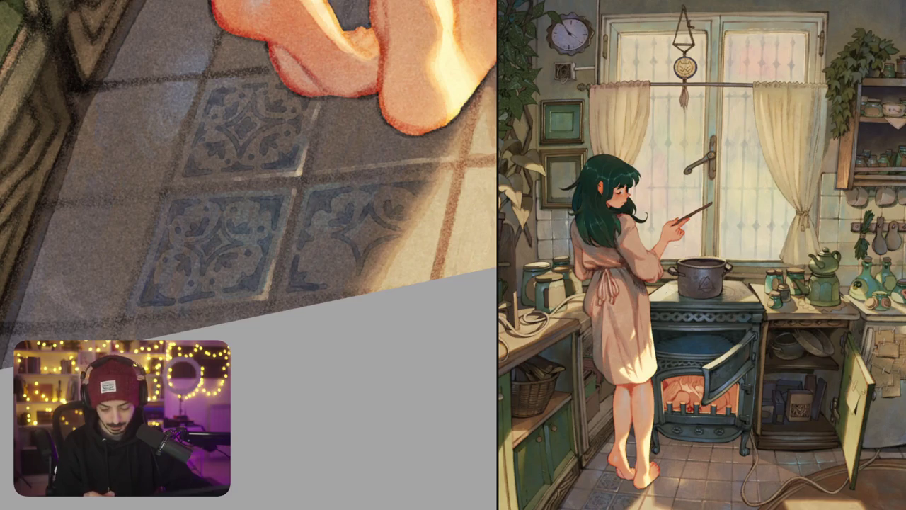
pyautogui.moveTo(327, 245); pyautogui.dragTo(343, 274)
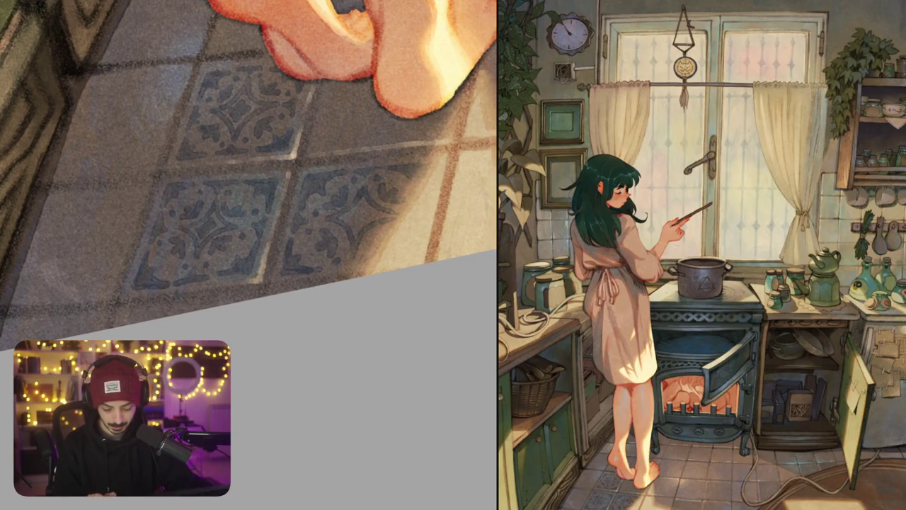
# Darken a small tile patch, then zoom and pan to bring the tiles beside the cabinet close
pyautogui.scroll(-3, 398, 250)
pyautogui.scroll(3, 399, 249)
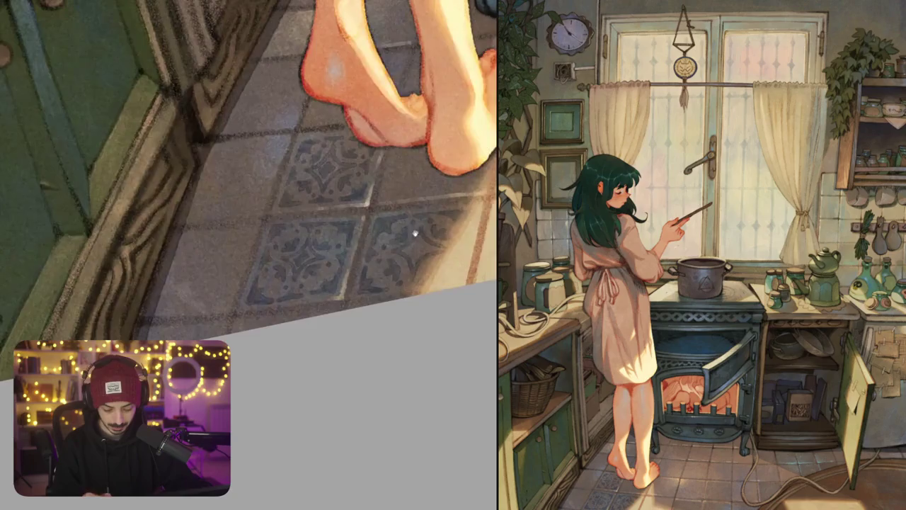
pyautogui.moveTo(424, 254); pyautogui.dragTo(442, 242)
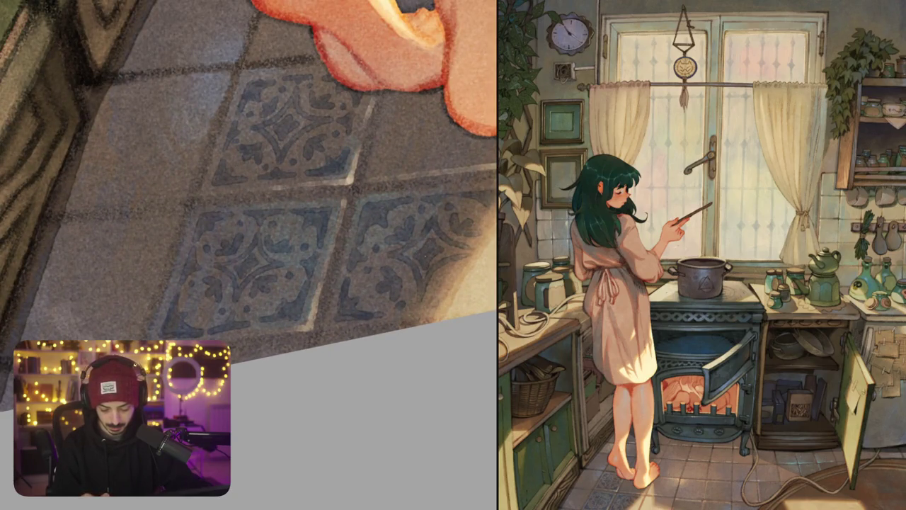
pyautogui.scroll(-3, 445, 261)
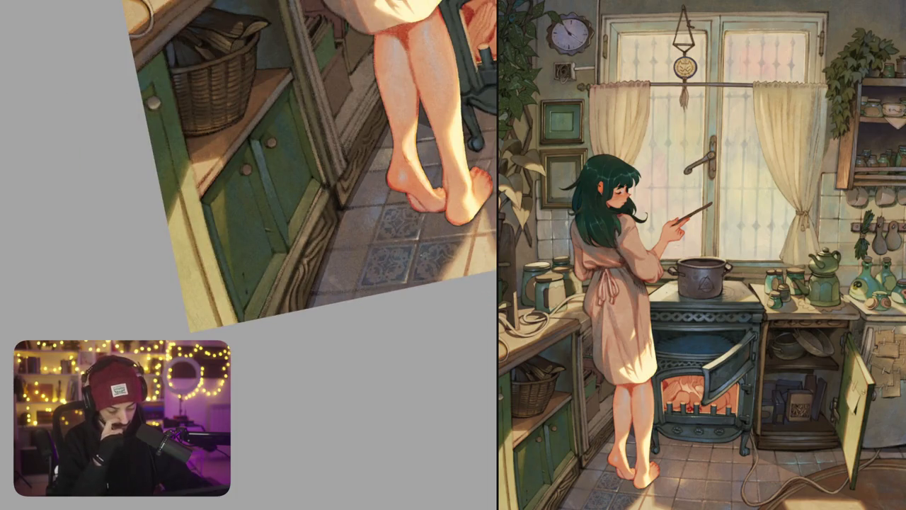
pyautogui.hscroll(3, 292, 167)
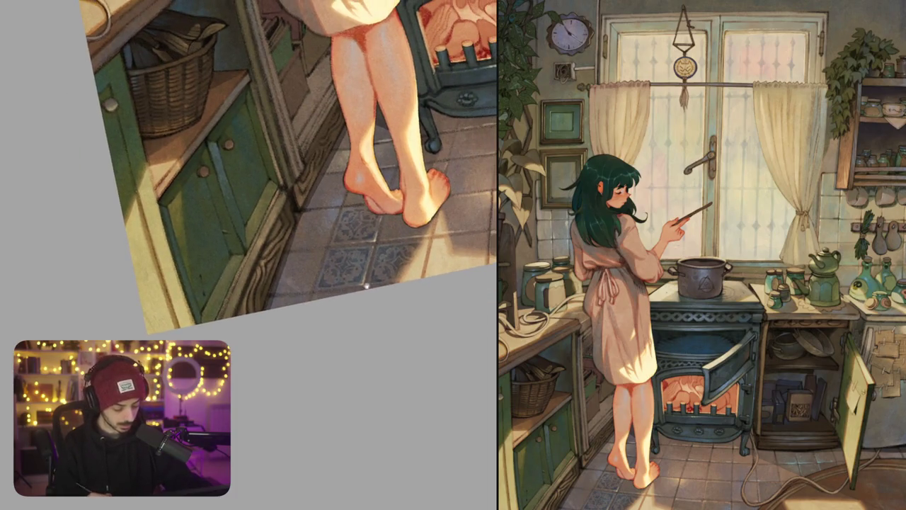
pyautogui.hscroll(-1, 292, 166)
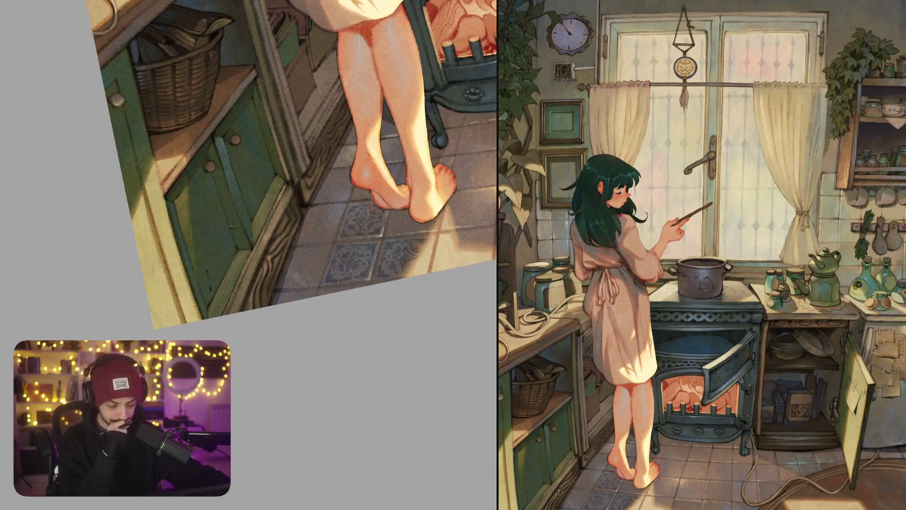
pyautogui.scroll(-3, 369, 301)
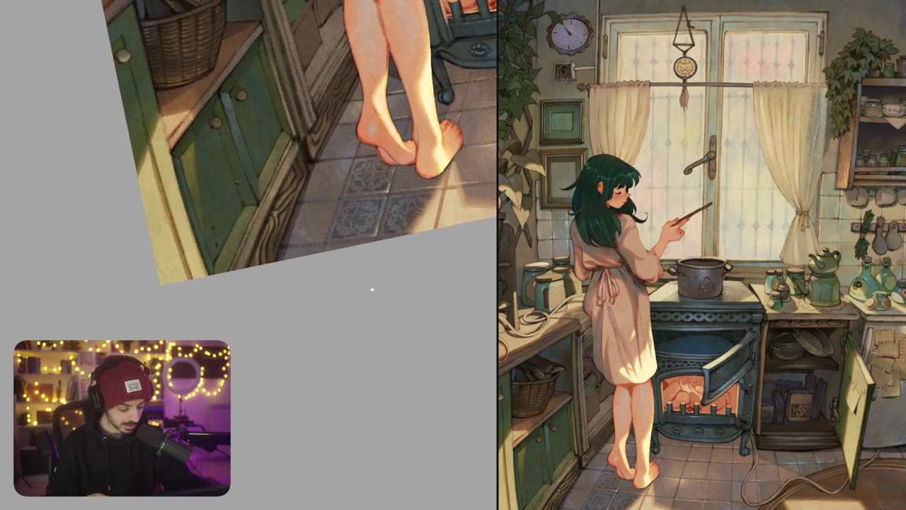
pyautogui.scroll(1, 371, 289)
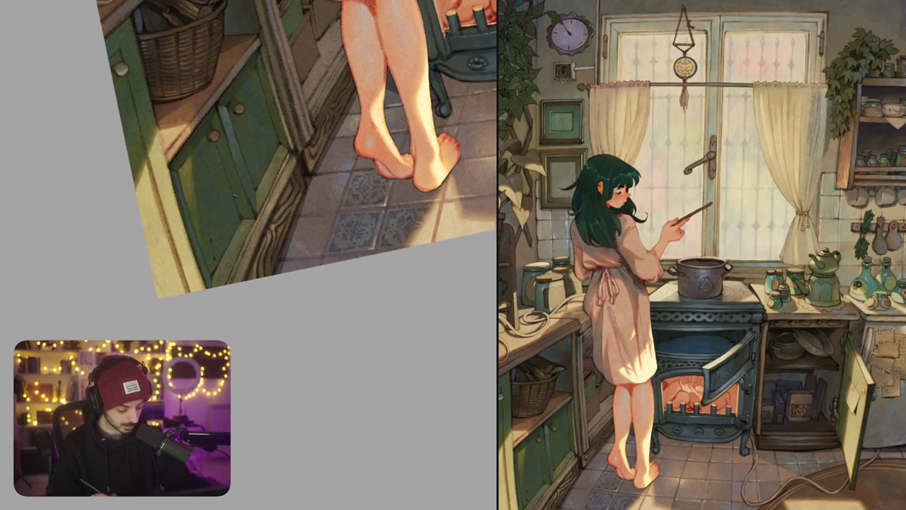
pyautogui.scroll(3, 333, 245)
# Sketch the ornament outline and short marks on the plain floor tile, undoing misplaced strokes
pyautogui.scroll(2, 333, 244)
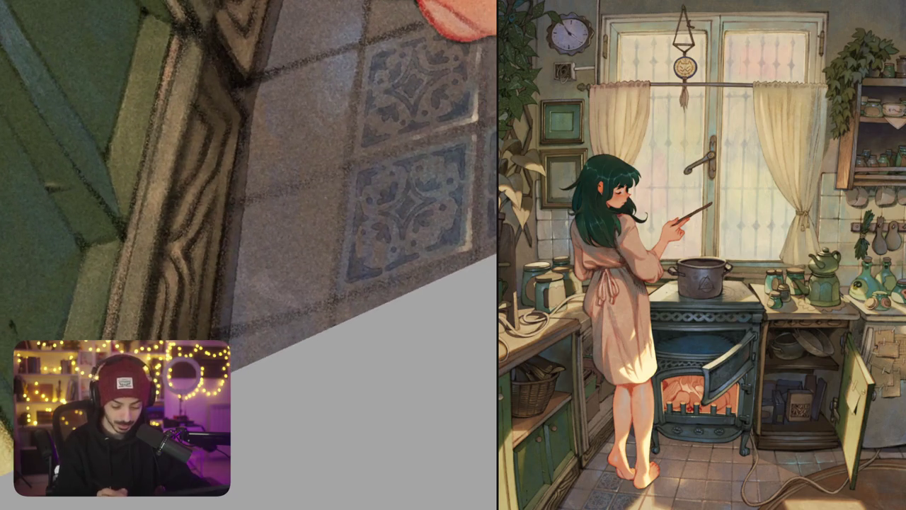
pyautogui.moveTo(301, 199)
pyautogui.mouseDown()
pyautogui.moveTo(327, 188)
pyautogui.moveTo(332, 223)
pyautogui.mouseUp()
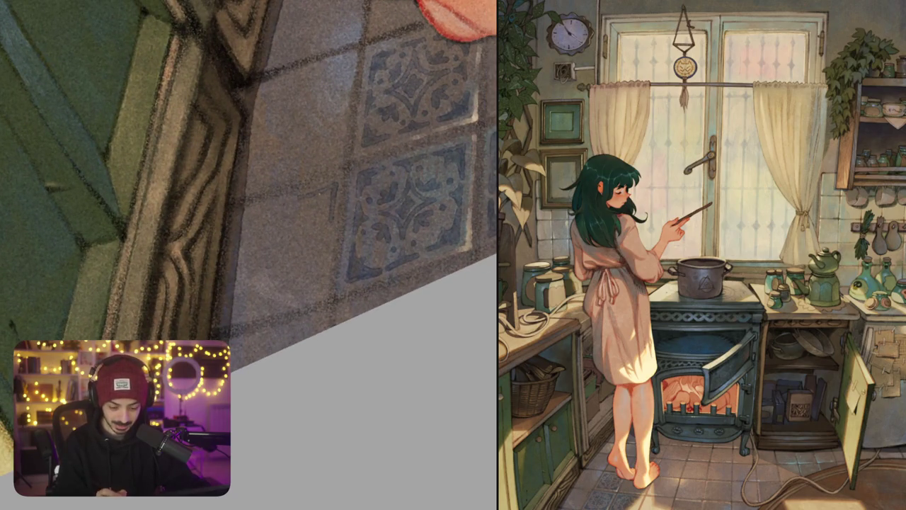
pyautogui.hotkey('ctrl', 'z')
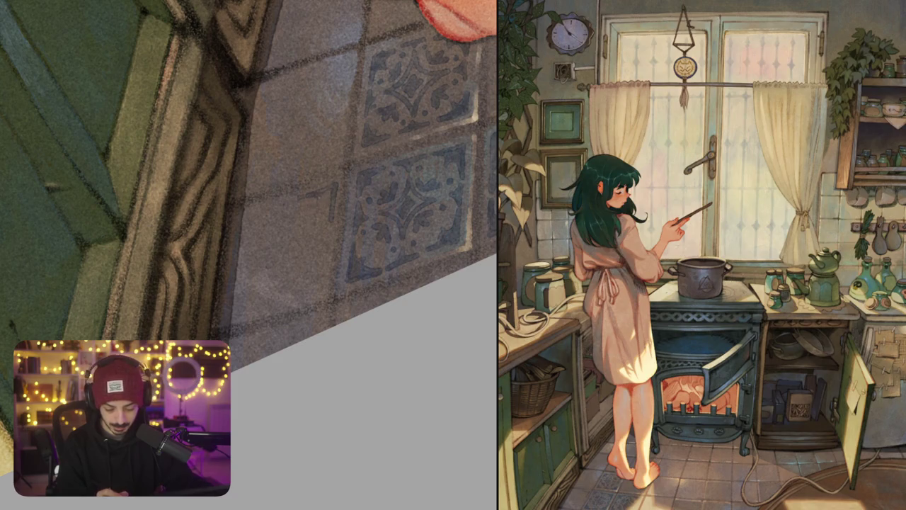
pyautogui.moveTo(323, 201)
pyautogui.mouseDown()
pyautogui.moveTo(331, 220)
pyautogui.moveTo(323, 193)
pyautogui.mouseUp()
pyautogui.hotkey('ctrl', 'z')
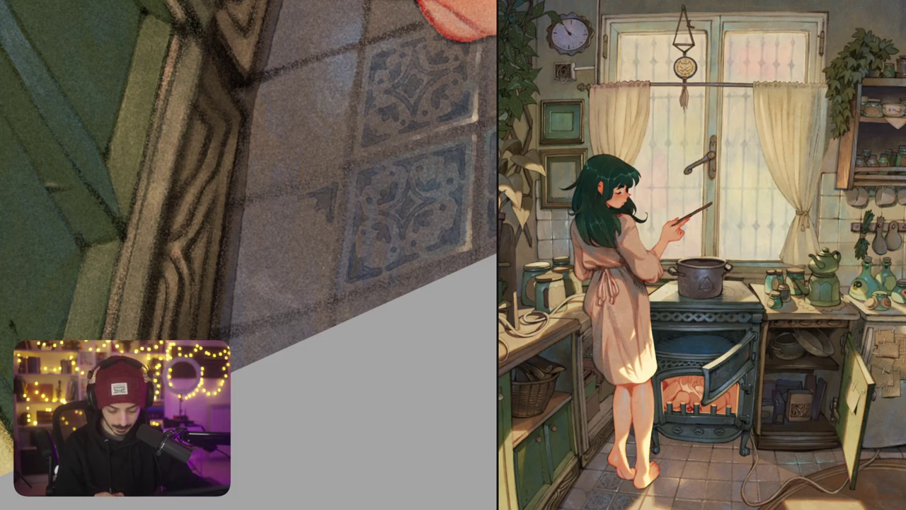
pyautogui.moveTo(324, 256)
pyautogui.mouseDown()
pyautogui.moveTo(322, 294)
pyautogui.moveTo(292, 302)
pyautogui.moveTo(310, 286)
pyautogui.mouseUp()
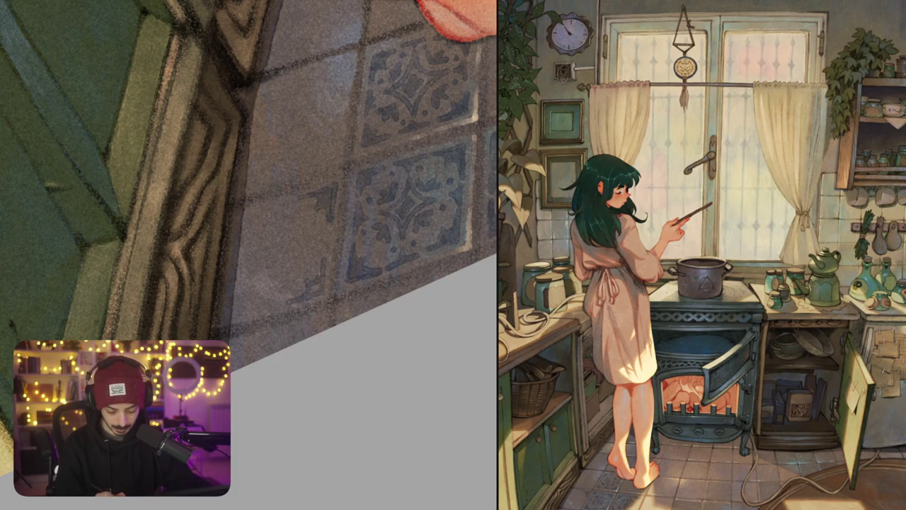
pyautogui.moveTo(327, 227)
pyautogui.mouseDown()
pyautogui.moveTo(310, 242)
pyautogui.moveTo(320, 253)
pyautogui.moveTo(367, 234)
pyautogui.mouseUp()
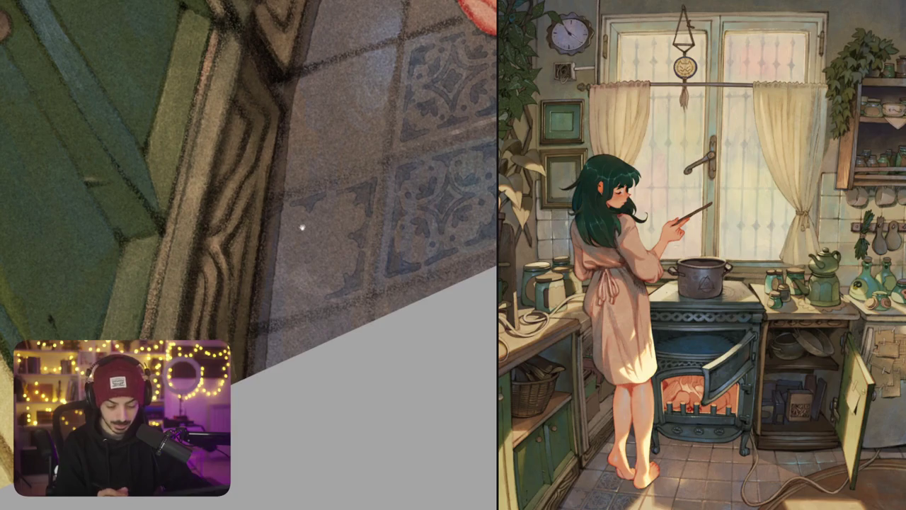
pyautogui.moveTo(290, 287); pyautogui.dragTo(320, 279)
pyautogui.hotkey('ctrl', 'z')
pyautogui.hotkey('ctrl', 'z')
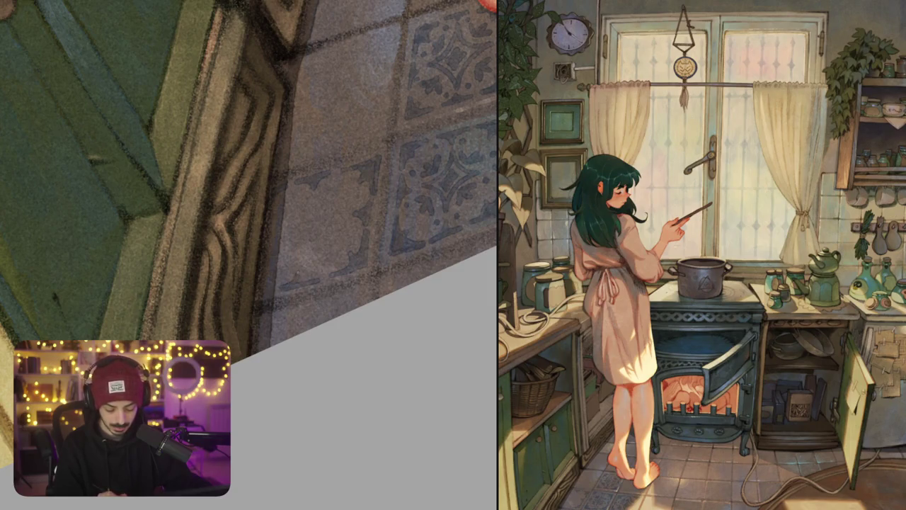
# Zoom closer on the tile and redraw the curved ornament stroke hooking down-right
pyautogui.moveTo(248, 185); pyautogui.dragTo(272, 166)
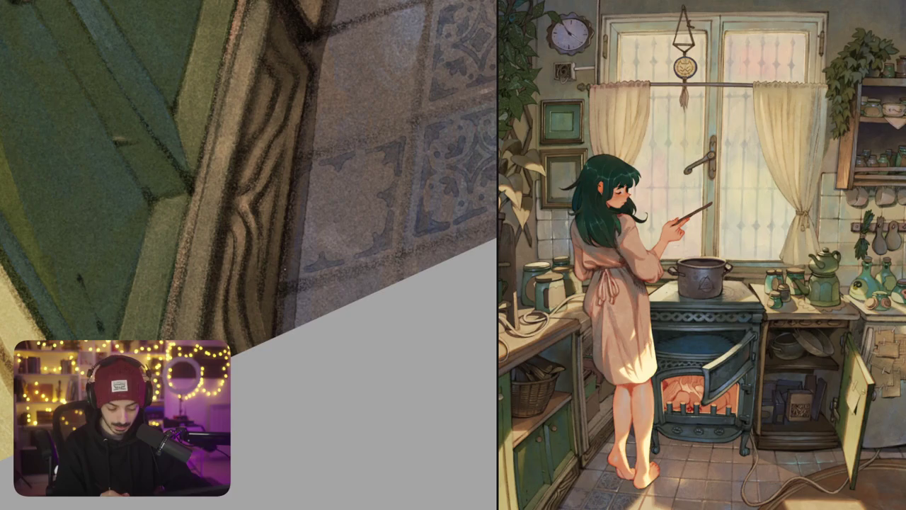
pyautogui.moveTo(301, 275); pyautogui.dragTo(291, 285)
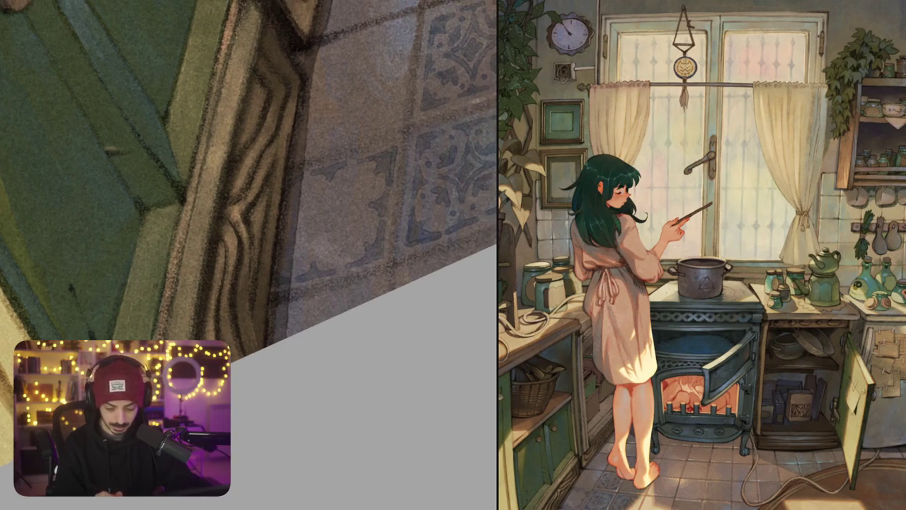
pyautogui.scroll(2, 314, 205)
pyautogui.moveTo(325, 204); pyautogui.dragTo(291, 228)
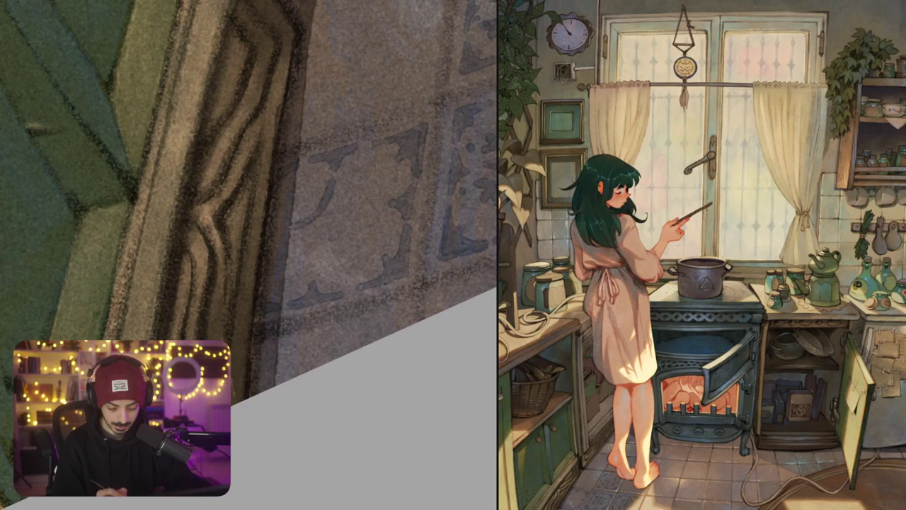
pyautogui.hotkey('ctrl', 'z')
pyautogui.moveTo(334, 181)
pyautogui.mouseDown()
pyautogui.moveTo(322, 209)
pyautogui.moveTo(290, 230)
pyautogui.moveTo(317, 263)
pyautogui.moveTo(332, 237)
pyautogui.moveTo(368, 211)
pyautogui.moveTo(330, 188)
pyautogui.moveTo(315, 237)
pyautogui.moveTo(340, 213)
pyautogui.moveTo(320, 229)
pyautogui.moveTo(296, 225)
pyautogui.moveTo(306, 204)
pyautogui.mouseUp()
# Add small dark detail strokes to the floor ornament near the diamond's tip
pyautogui.hotkey('ctrl', 'z')
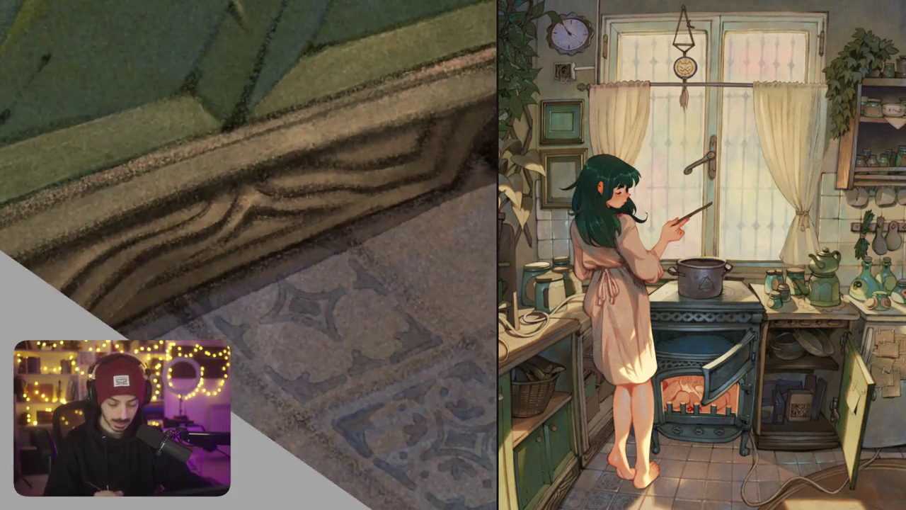
pyautogui.moveTo(291, 269)
pyautogui.mouseDown()
pyautogui.moveTo(307, 283)
pyautogui.moveTo(335, 285)
pyautogui.mouseUp()
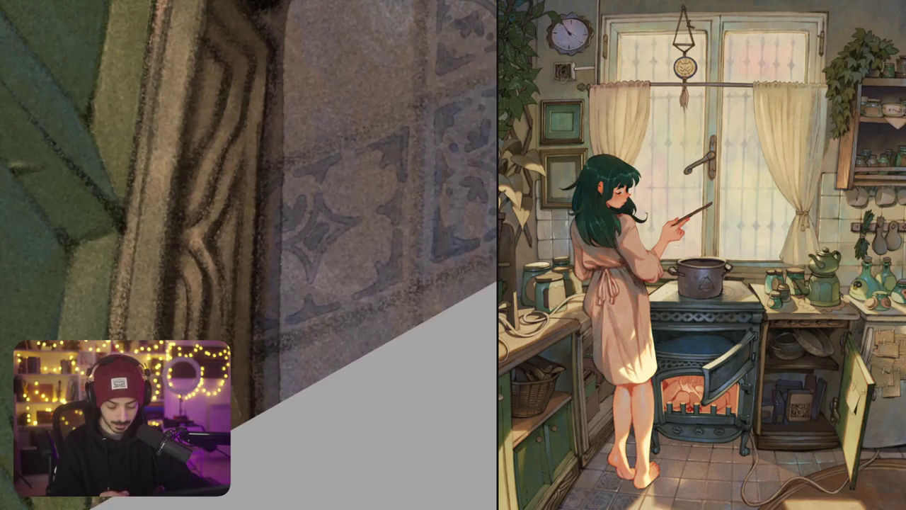
pyautogui.moveTo(287, 257)
pyautogui.mouseDown()
pyautogui.moveTo(273, 267)
pyautogui.moveTo(280, 282)
pyautogui.moveTo(347, 304)
pyautogui.moveTo(358, 286)
pyautogui.mouseUp()
pyautogui.moveTo(351, 227)
pyautogui.mouseDown()
pyautogui.moveTo(359, 251)
pyautogui.moveTo(381, 254)
pyautogui.mouseUp()
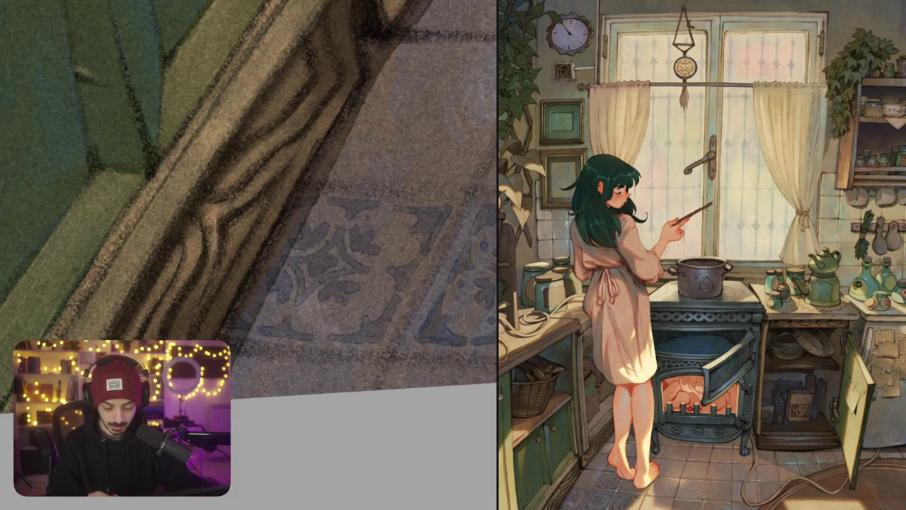
pyautogui.moveTo(361, 214); pyautogui.dragTo(398, 258)
pyautogui.moveTo(328, 211); pyautogui.dragTo(337, 218)
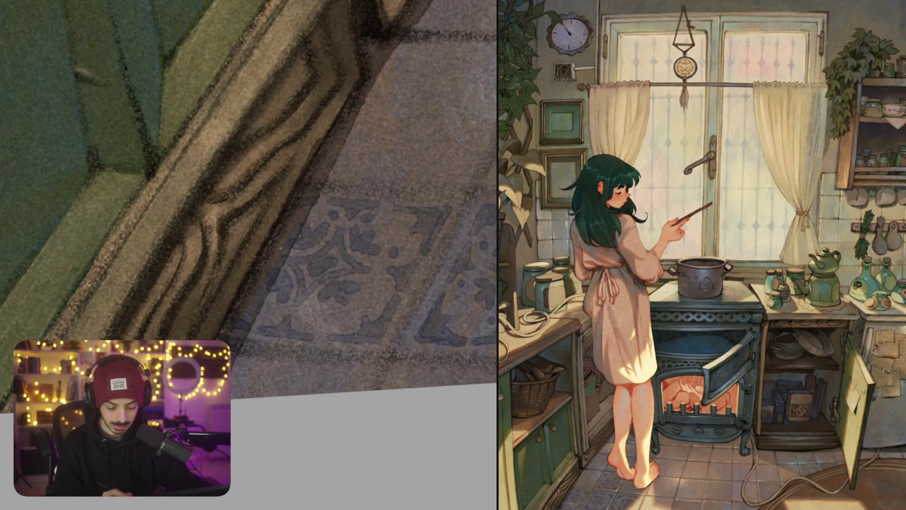
# Paint a dark-blue arrow-like corner motif on the tile
pyautogui.moveTo(278, 314); pyautogui.dragTo(256, 279)
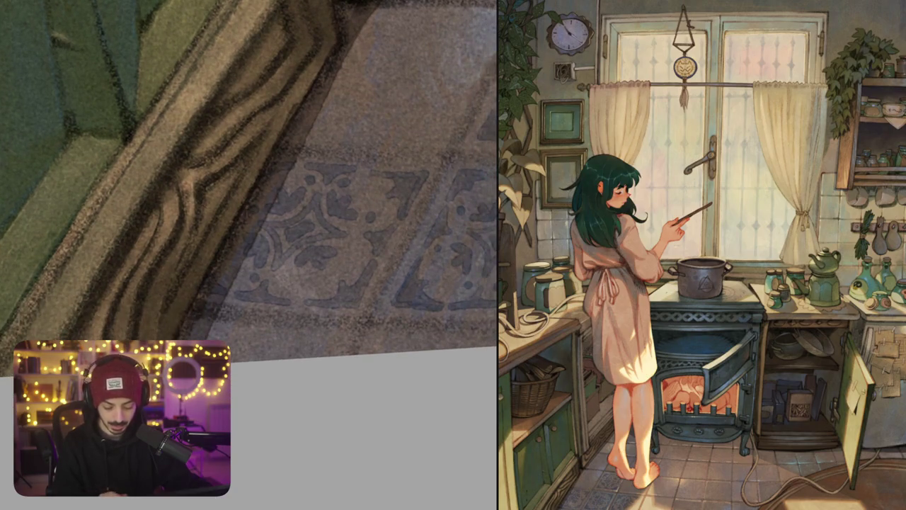
pyautogui.scroll(-3, 357, 249)
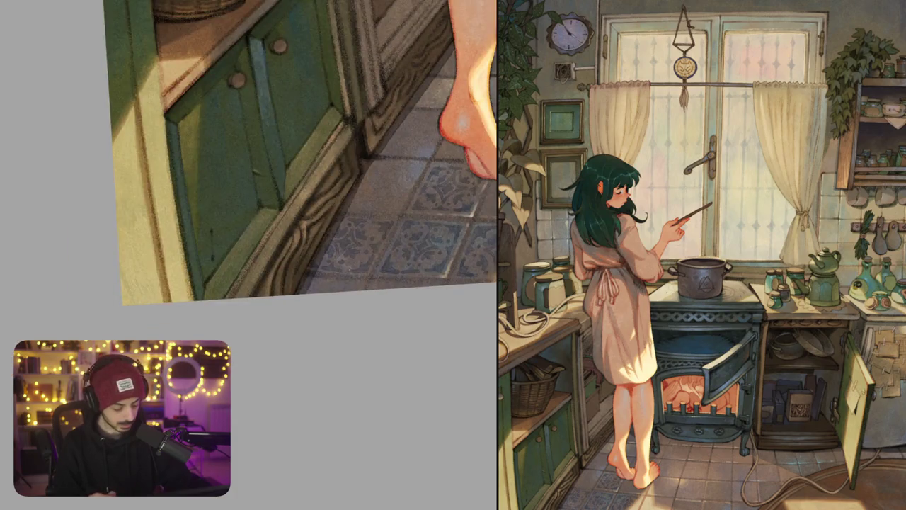
pyautogui.scroll(-2, 424, 255)
pyautogui.scroll(-2, 425, 255)
pyautogui.scroll(-1, 427, 259)
pyautogui.scroll(-1, 440, 263)
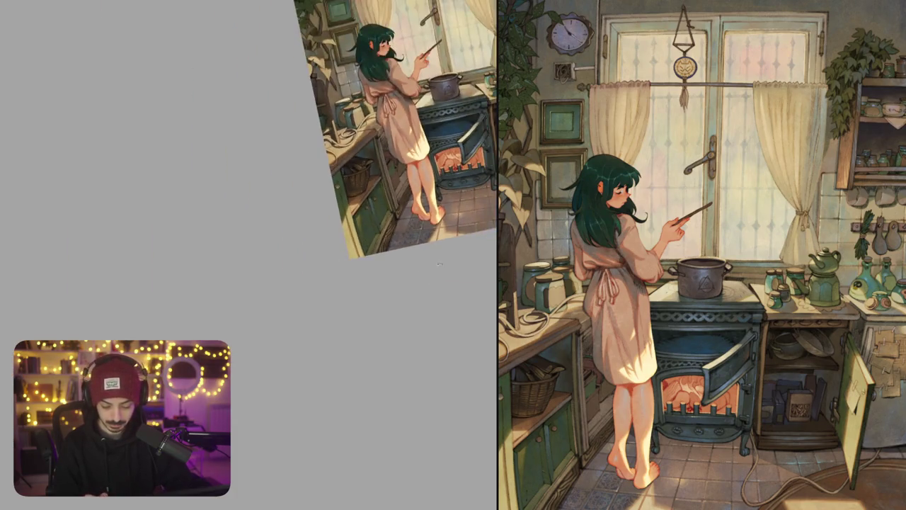
pyautogui.scroll(5, 376, 142)
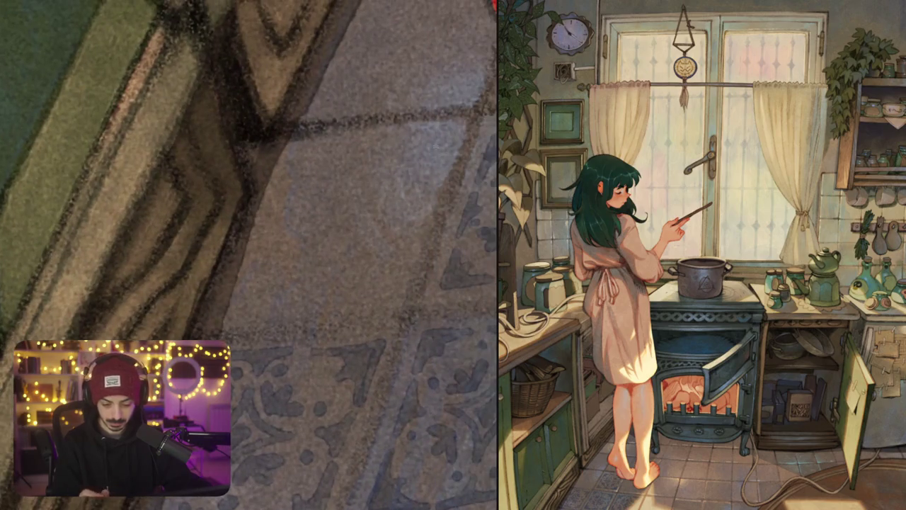
pyautogui.scroll(2, 376, 143)
pyautogui.moveTo(372, 142)
pyautogui.mouseDown()
pyautogui.moveTo(450, 130)
pyautogui.moveTo(419, 193)
pyautogui.moveTo(400, 167)
pyautogui.moveTo(425, 200)
pyautogui.mouseUp()
pyautogui.moveTo(427, 167)
pyautogui.mouseDown()
pyautogui.moveTo(439, 141)
pyautogui.moveTo(407, 149)
pyautogui.mouseUp()
# Paint a thick L-shaped blue motif and a hooked horizontal stroke with a small dot
pyautogui.moveTo(408, 232)
pyautogui.mouseDown()
pyautogui.moveTo(387, 291)
pyautogui.moveTo(317, 299)
pyautogui.mouseUp()
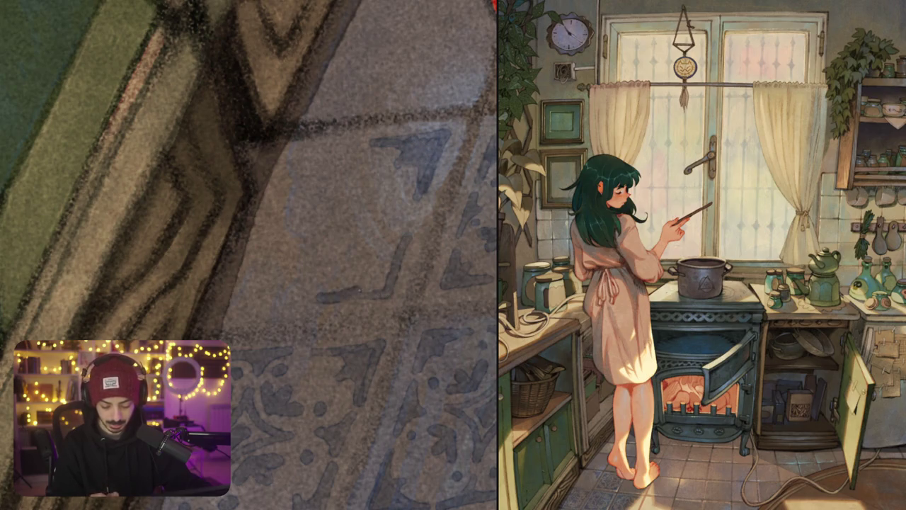
pyautogui.moveTo(371, 264); pyautogui.dragTo(364, 289)
pyautogui.moveTo(396, 244); pyautogui.dragTo(379, 275)
pyautogui.moveTo(404, 231); pyautogui.dragTo(371, 292)
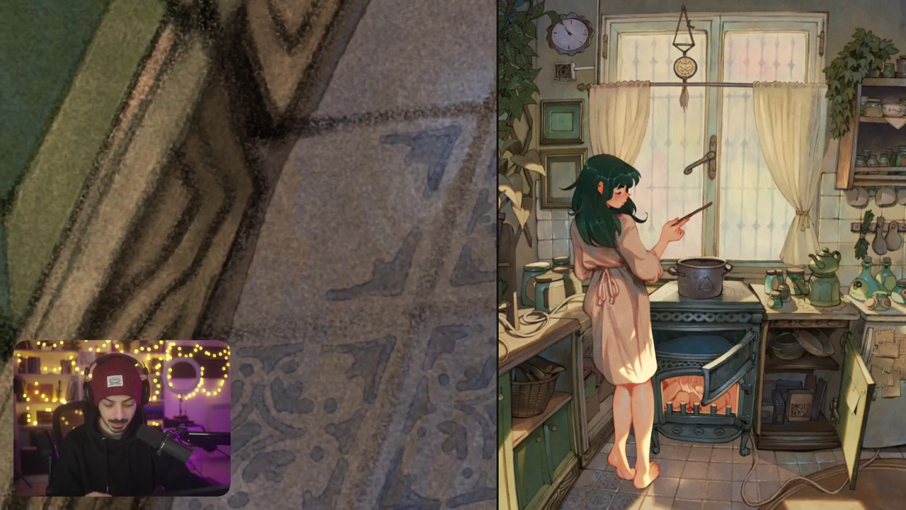
pyautogui.moveTo(315, 146); pyautogui.dragTo(371, 137)
pyautogui.moveTo(357, 147); pyautogui.dragTo(336, 161)
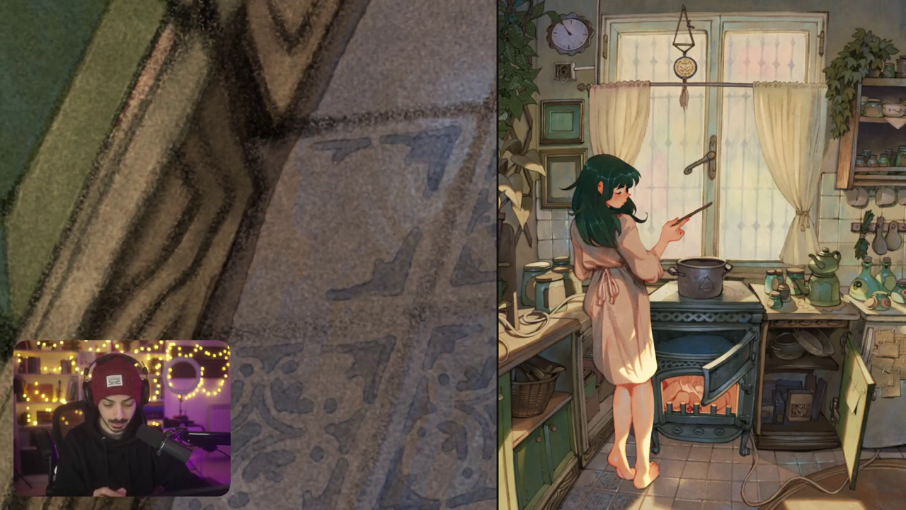
pyautogui.click(298, 149)
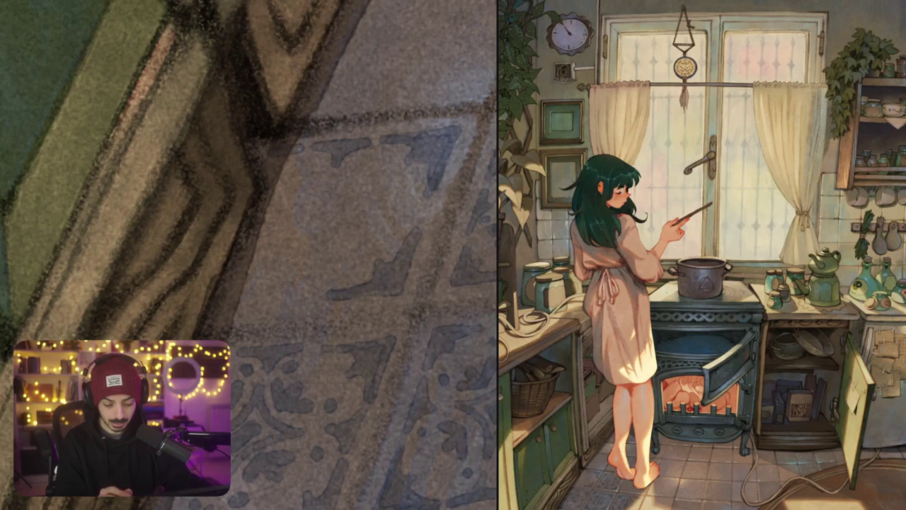
# Shade the tile edge and outline the diamond-shaped curve of the ornament
pyautogui.moveTo(266, 155); pyautogui.dragTo(279, 136)
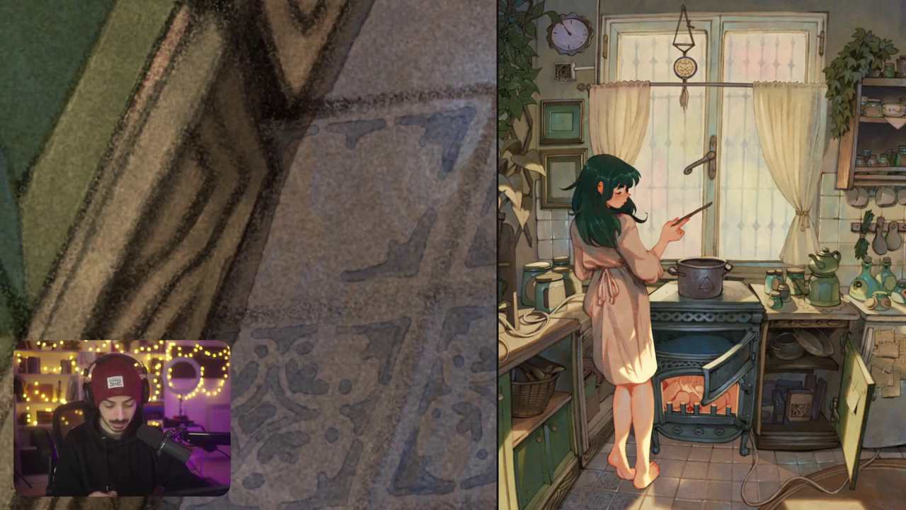
pyautogui.moveTo(233, 272); pyautogui.dragTo(229, 288)
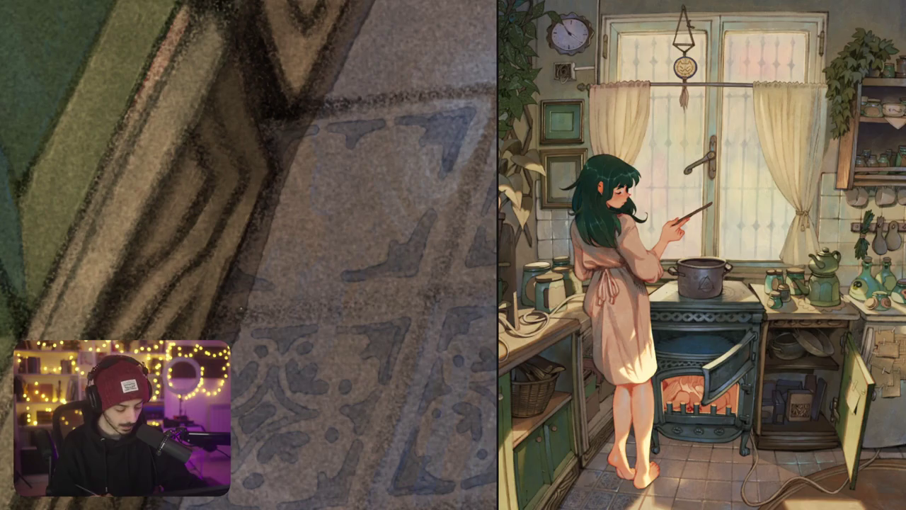
pyautogui.moveTo(372, 296)
pyautogui.mouseDown()
pyautogui.moveTo(408, 294)
pyautogui.moveTo(387, 304)
pyautogui.mouseUp()
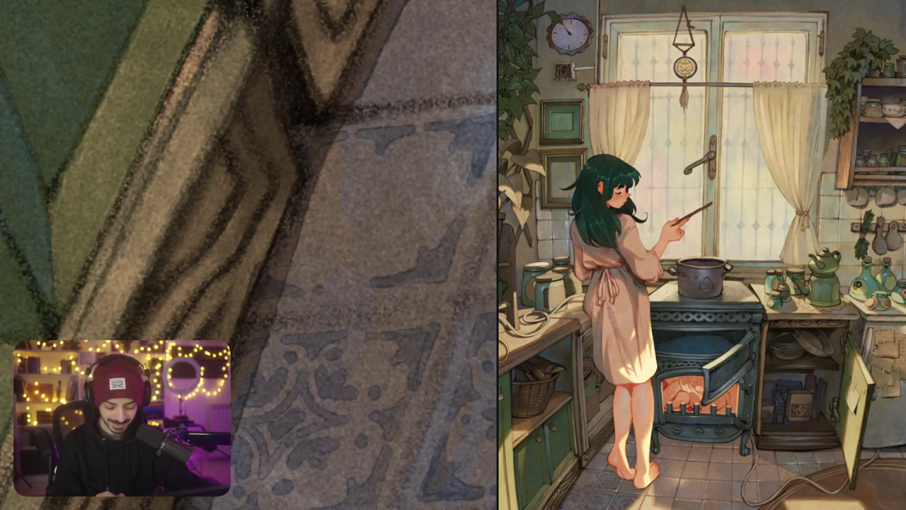
pyautogui.moveTo(315, 290)
pyautogui.mouseDown()
pyautogui.moveTo(361, 287)
pyautogui.moveTo(338, 272)
pyautogui.mouseUp()
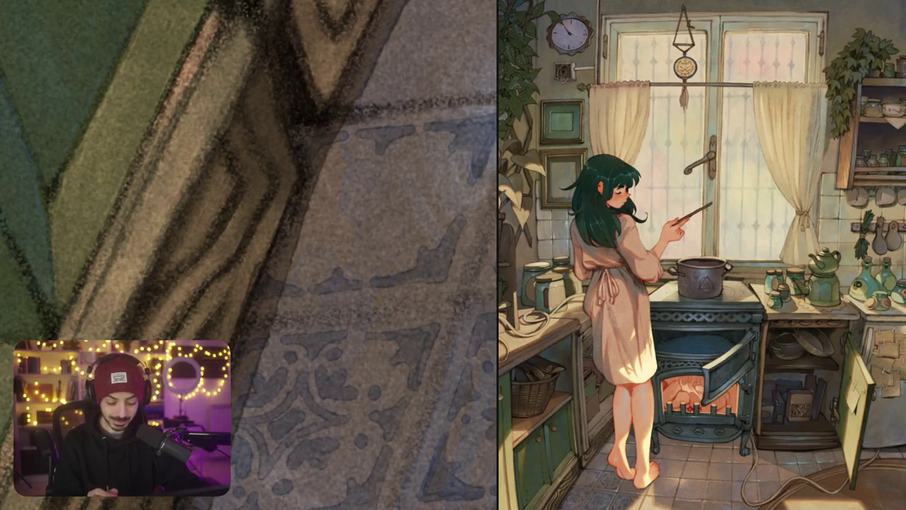
pyautogui.moveTo(370, 172)
pyautogui.mouseDown()
pyautogui.moveTo(311, 213)
pyautogui.moveTo(347, 254)
pyautogui.moveTo(418, 204)
pyautogui.moveTo(378, 164)
pyautogui.mouseUp()
pyautogui.moveTo(369, 195)
pyautogui.mouseDown()
pyautogui.moveTo(339, 214)
pyautogui.moveTo(376, 199)
pyautogui.moveTo(340, 186)
pyautogui.moveTo(364, 151)
pyautogui.mouseUp()
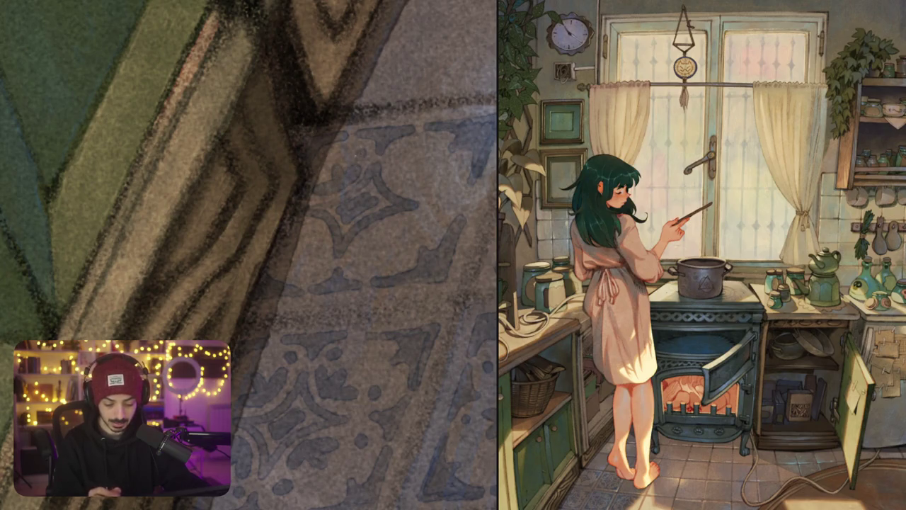
# Paint a dark chevron mark into the star ornament on the tile beside the cabinet
pyautogui.scroll(-2, 396, 175)
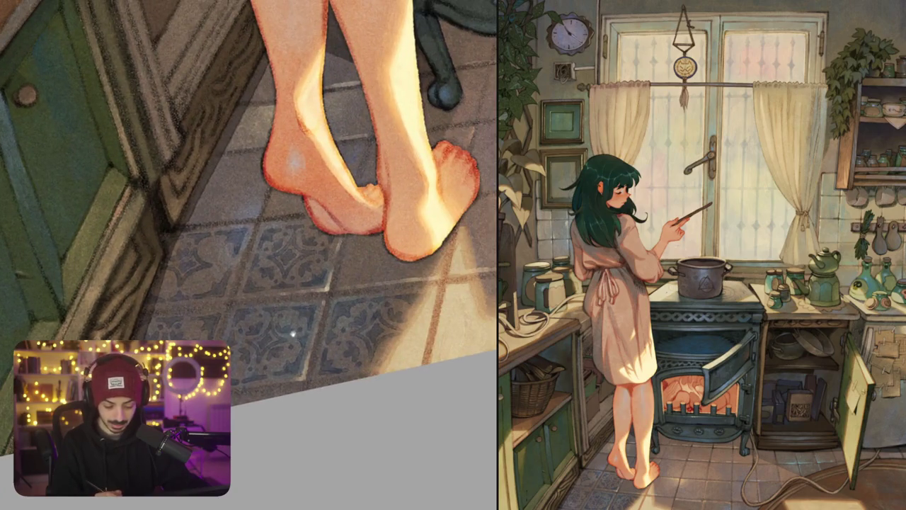
pyautogui.scroll(1, 293, 212)
pyautogui.scroll(2, 293, 202)
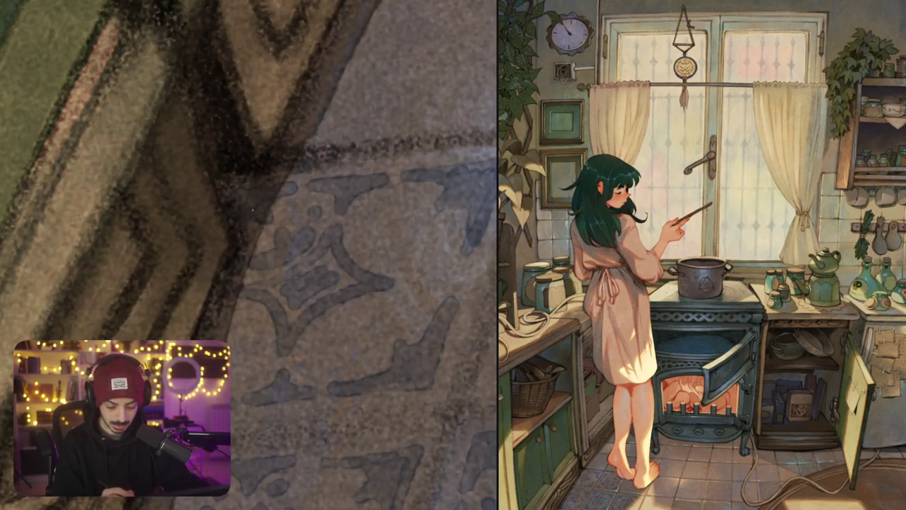
pyautogui.scroll(-5, 382, 263)
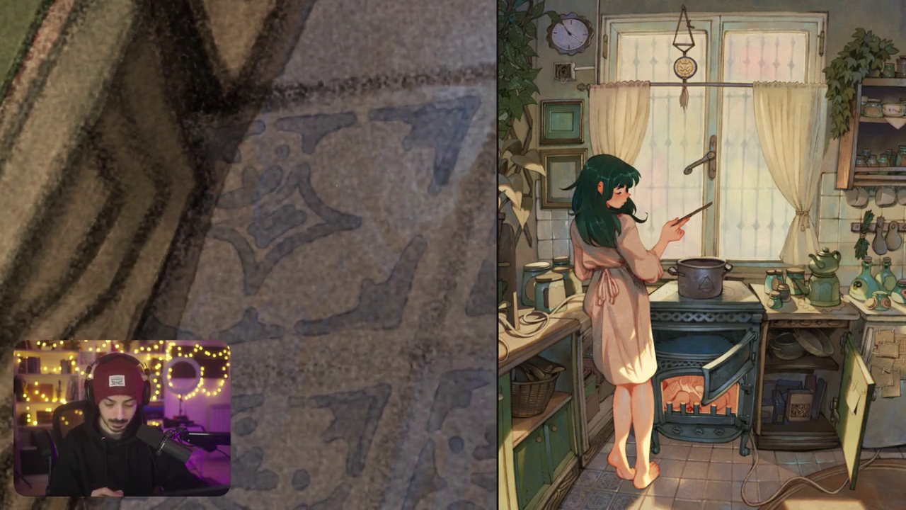
pyautogui.moveTo(333, 158)
pyautogui.mouseDown()
pyautogui.moveTo(344, 191)
pyautogui.moveTo(373, 186)
pyautogui.moveTo(387, 204)
pyautogui.mouseUp()
pyautogui.moveTo(365, 242); pyautogui.dragTo(389, 206)
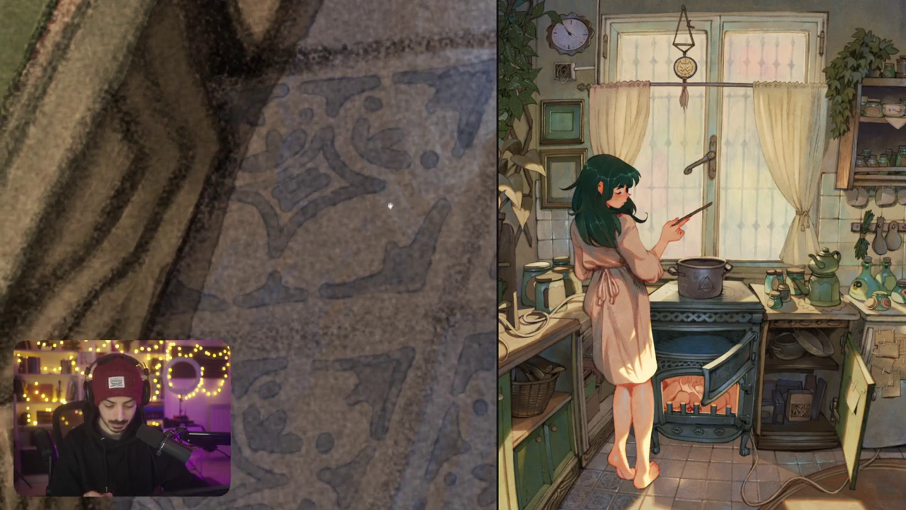
# Fill the ornament's gaps with small dark strokes and dots, darkening its left side
pyautogui.moveTo(379, 270)
pyautogui.mouseDown()
pyautogui.moveTo(375, 246)
pyautogui.moveTo(418, 238)
pyautogui.mouseUp()
pyautogui.moveTo(332, 218)
pyautogui.mouseDown()
pyautogui.moveTo(320, 260)
pyautogui.moveTo(374, 213)
pyautogui.mouseUp()
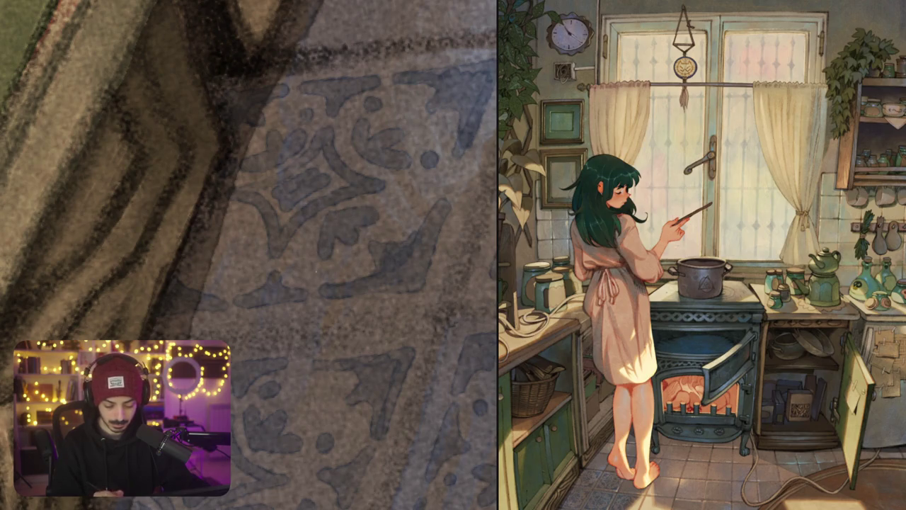
pyautogui.moveTo(312, 272); pyautogui.dragTo(308, 263)
pyautogui.moveTo(395, 214); pyautogui.dragTo(407, 204)
pyautogui.click(244, 270)
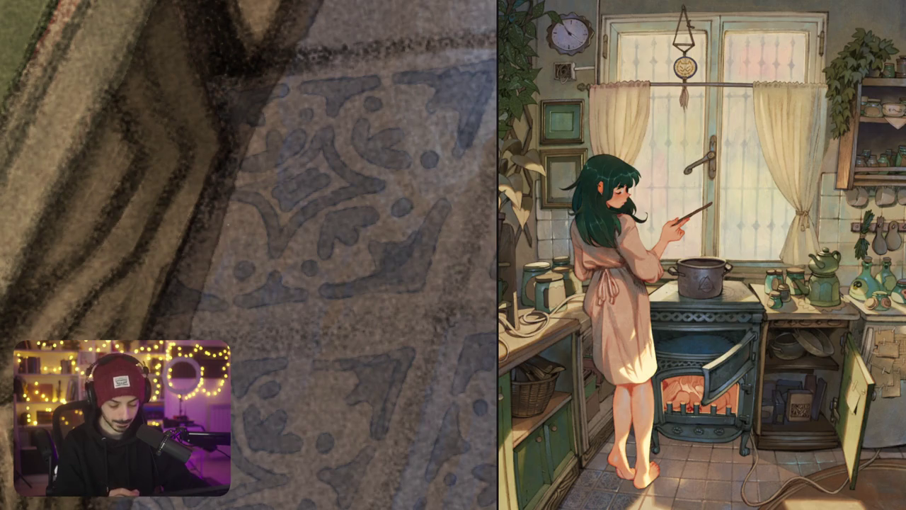
pyautogui.moveTo(238, 213)
pyautogui.mouseDown()
pyautogui.moveTo(212, 224)
pyautogui.moveTo(191, 264)
pyautogui.moveTo(234, 253)
pyautogui.mouseUp()
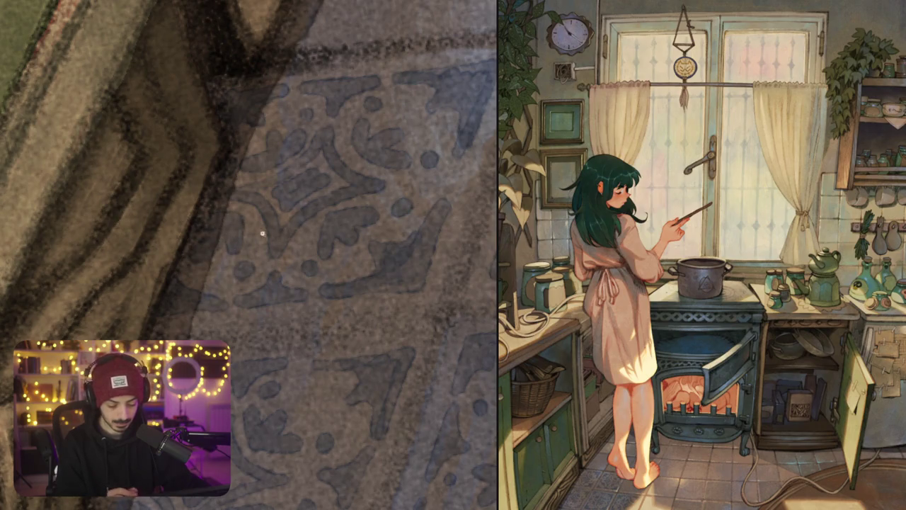
pyautogui.scroll(-5, 262, 234)
pyautogui.scroll(-2, 262, 234)
# Darken the tile-border edge along the cabinet base with two short dark strokes
pyautogui.scroll(1, 352, 329)
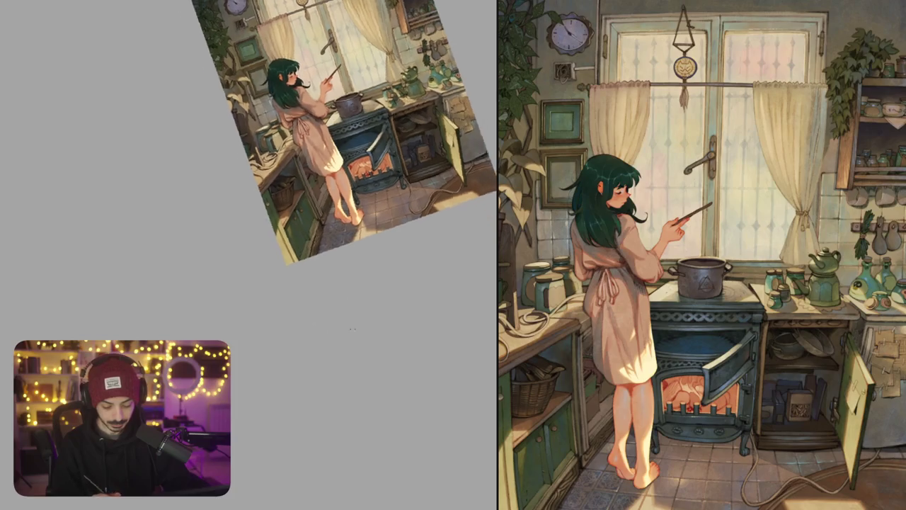
pyautogui.scroll(3, 352, 330)
pyautogui.scroll(2, 364, 238)
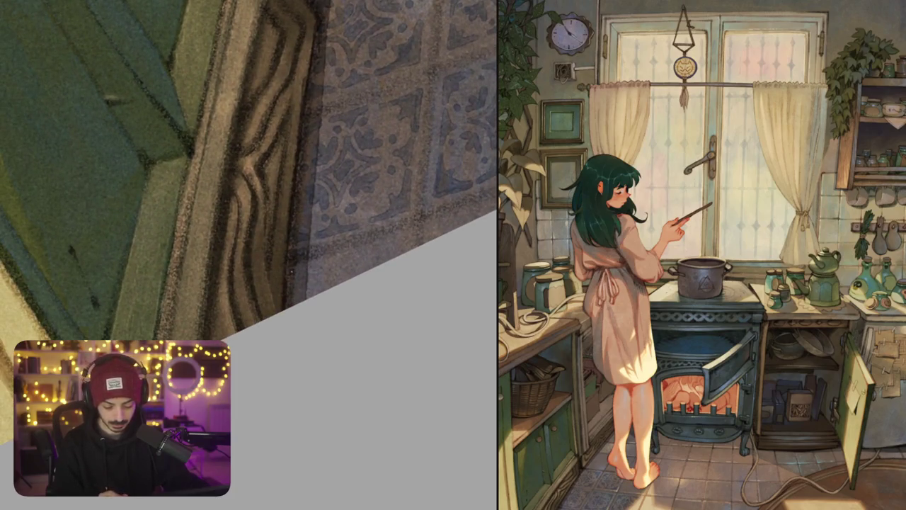
pyautogui.moveTo(291, 271); pyautogui.dragTo(410, 236)
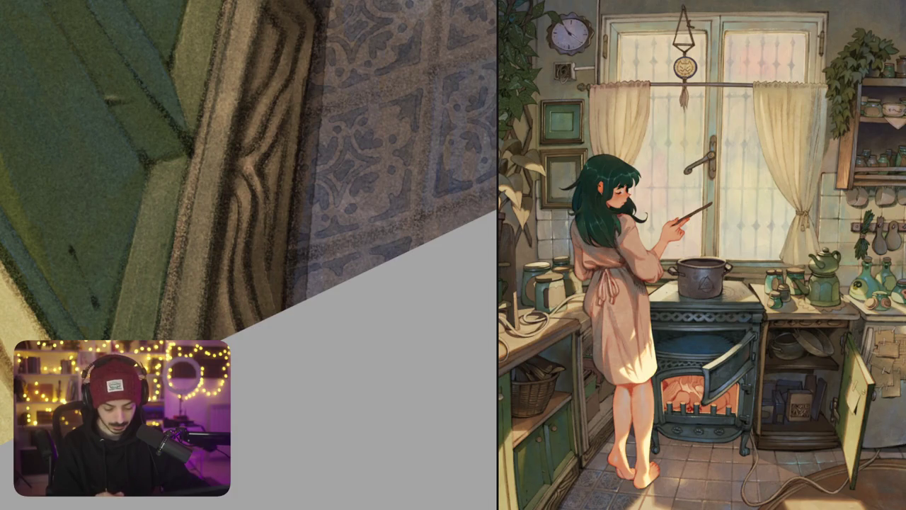
pyautogui.moveTo(290, 290); pyautogui.dragTo(327, 278)
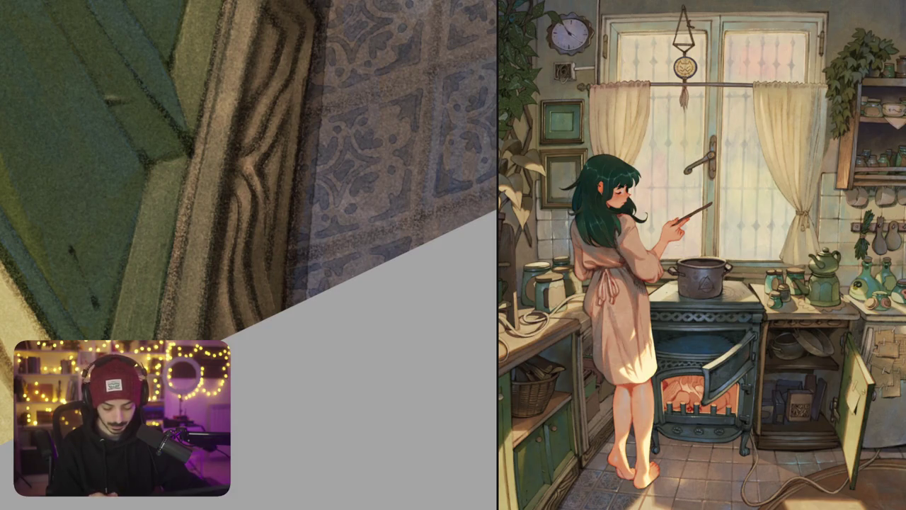
pyautogui.scroll(-5, 354, 269)
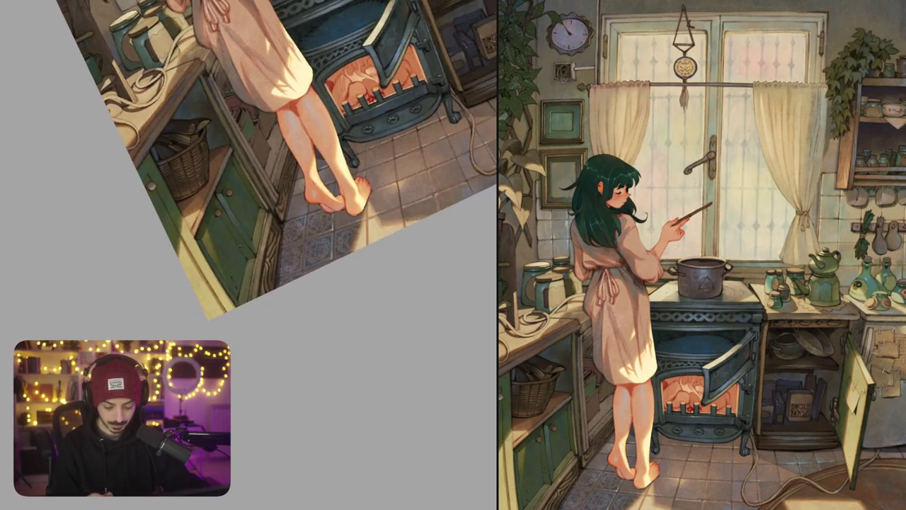
# Darken a stretch of the tile border line beside the girl's feet
pyautogui.scroll(5, 340, 213)
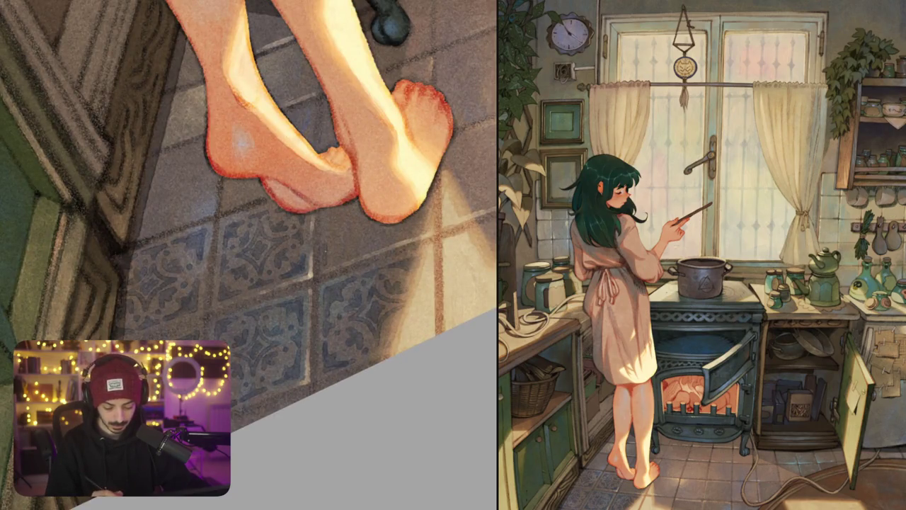
pyautogui.moveTo(324, 262); pyautogui.dragTo(344, 259)
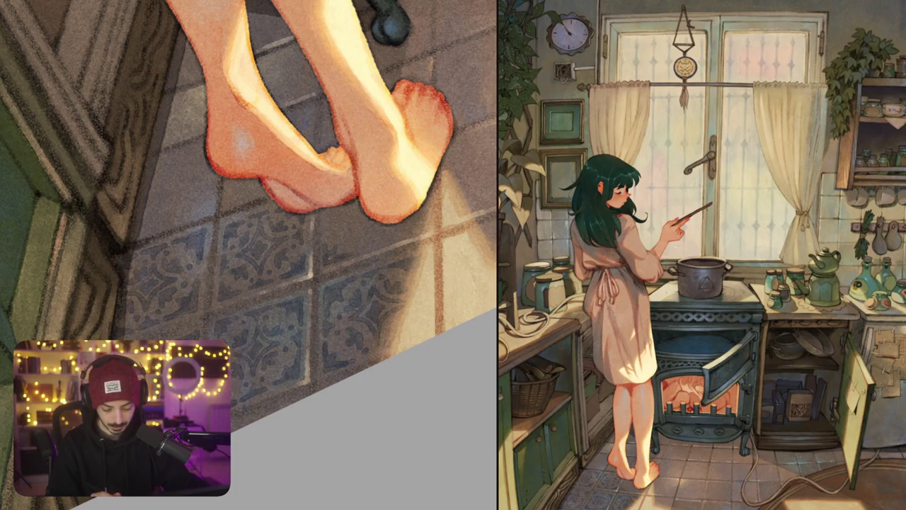
pyautogui.scroll(2, 348, 245)
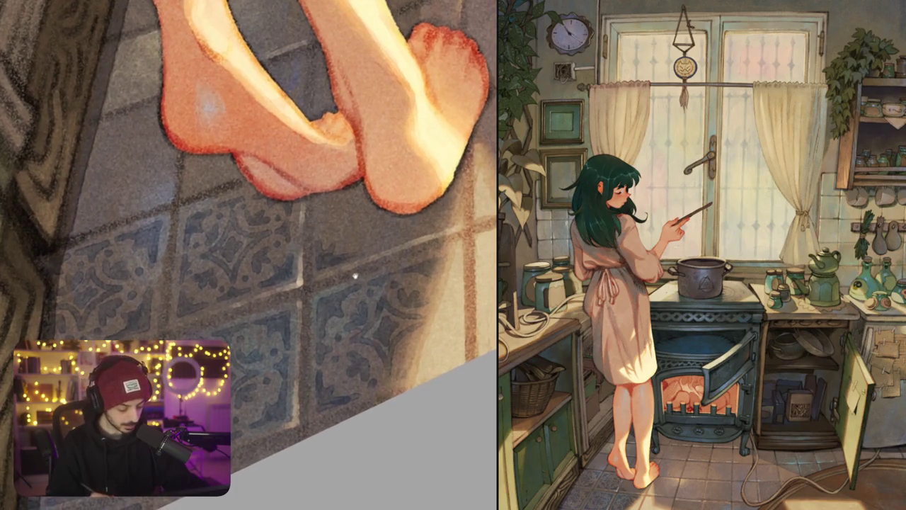
pyautogui.scroll(2, 354, 269)
pyautogui.moveTo(352, 273); pyautogui.dragTo(403, 304)
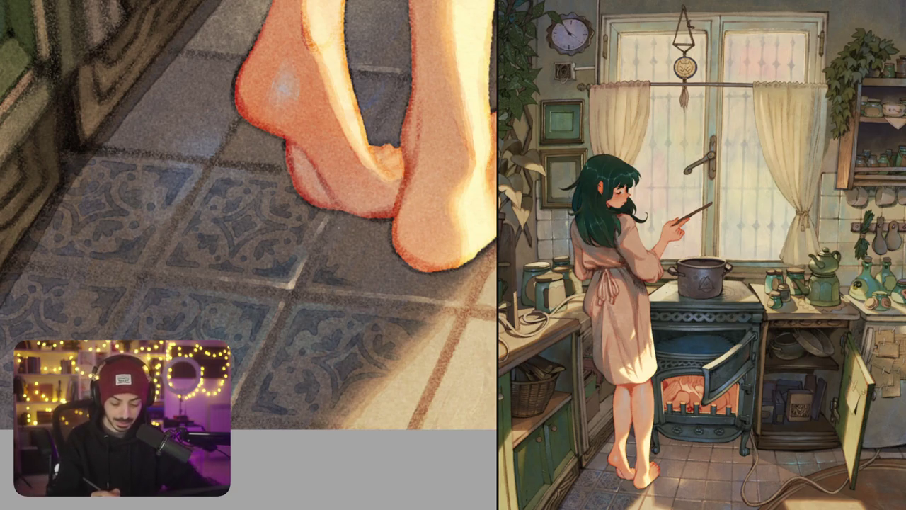
# Add dark marks between tiles and extend the shadow lines around the heel
pyautogui.moveTo(338, 219); pyautogui.dragTo(334, 245)
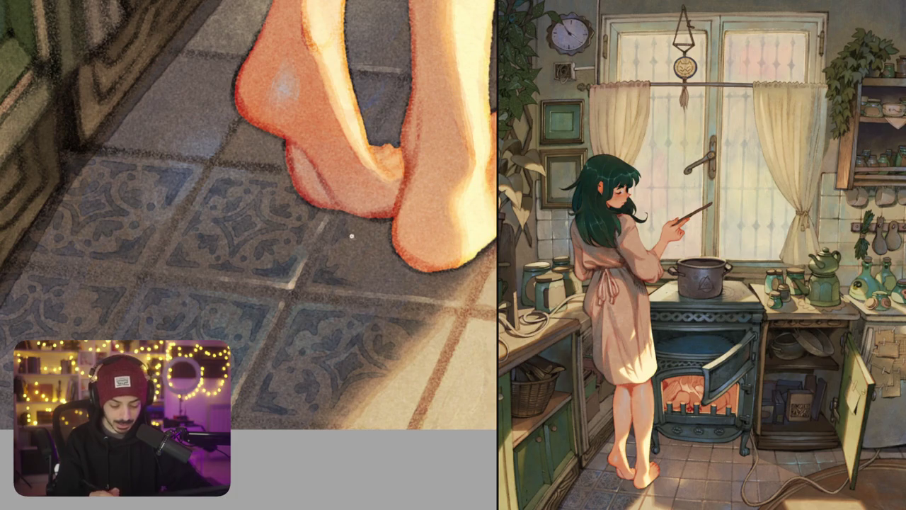
pyautogui.scroll(-3, 352, 235)
pyautogui.scroll(-2, 354, 236)
pyautogui.scroll(4, 412, 231)
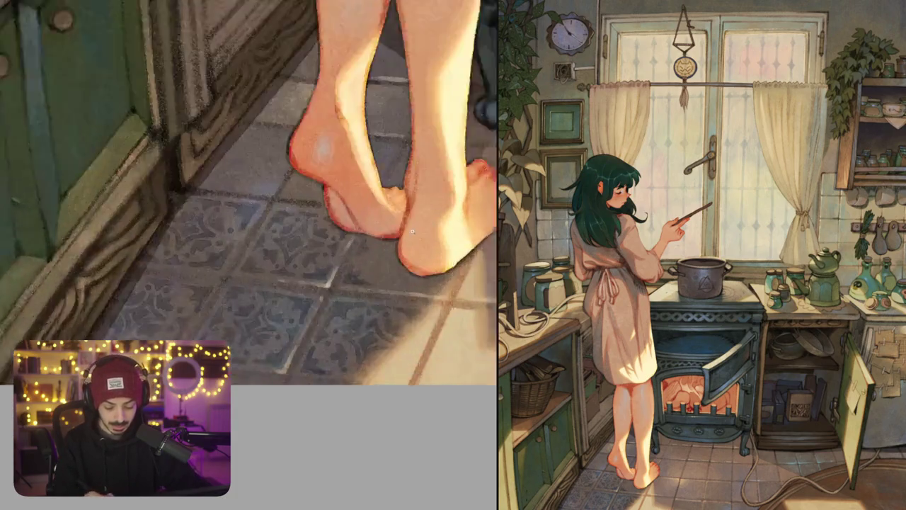
pyautogui.scroll(2, 412, 231)
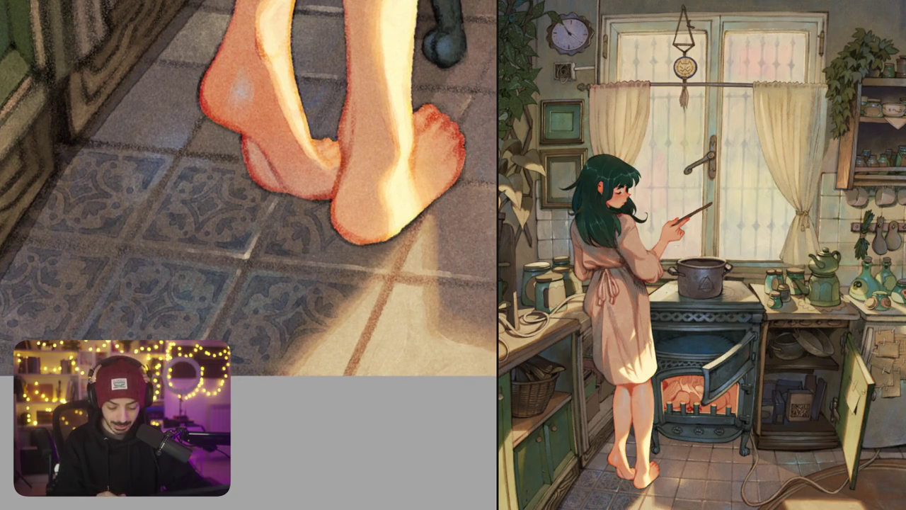
pyautogui.moveTo(318, 256); pyautogui.dragTo(329, 257)
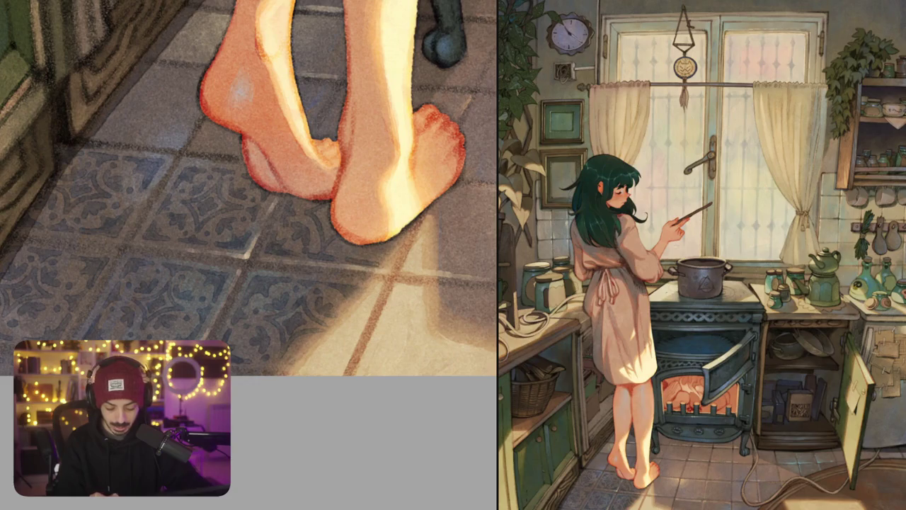
pyautogui.moveTo(352, 260); pyautogui.dragTo(400, 234)
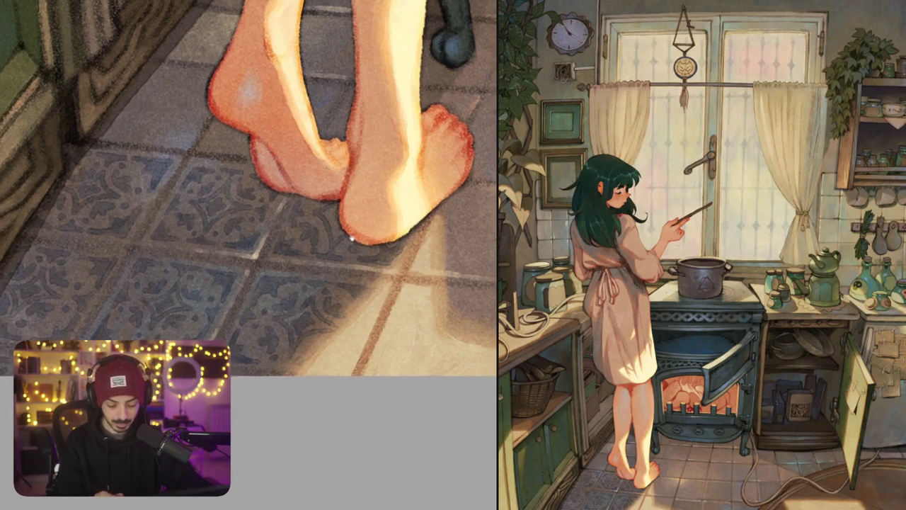
# Dab dark spots into the floor tile motif near the girl's heel
pyautogui.scroll(3, 247, 226)
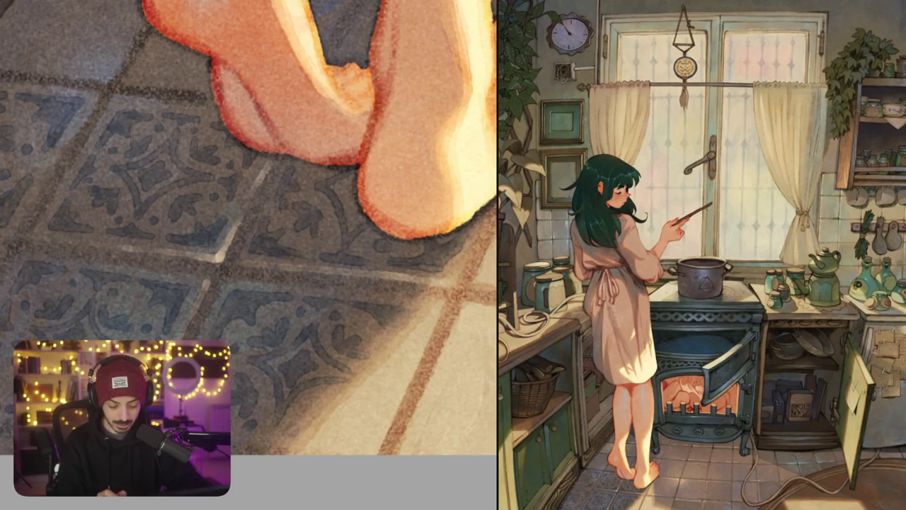
pyautogui.moveTo(311, 221); pyautogui.dragTo(329, 248)
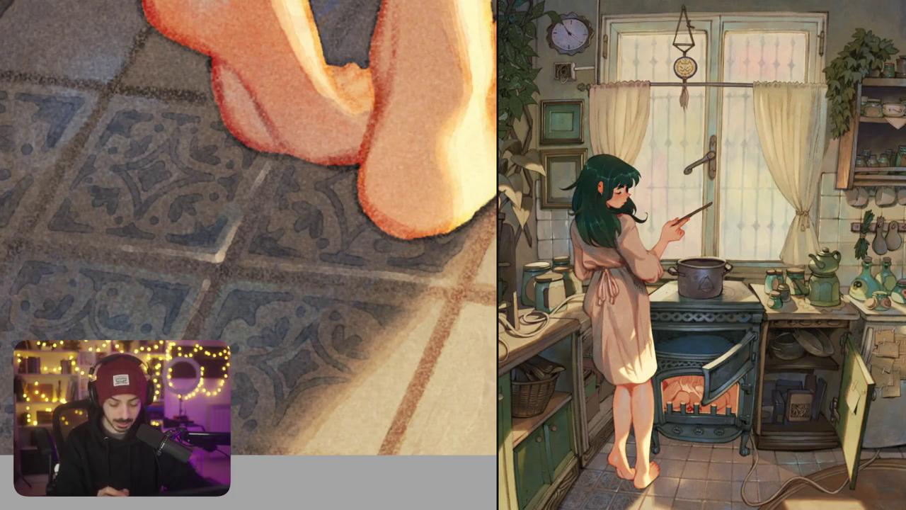
pyautogui.scroll(-3, 248, 255)
pyautogui.scroll(3, 247, 255)
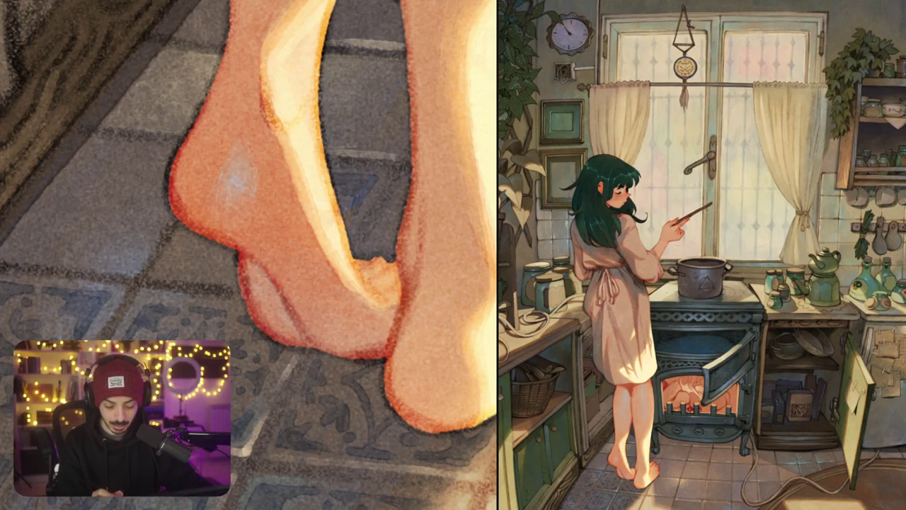
pyautogui.moveTo(199, 269); pyautogui.dragTo(290, 254)
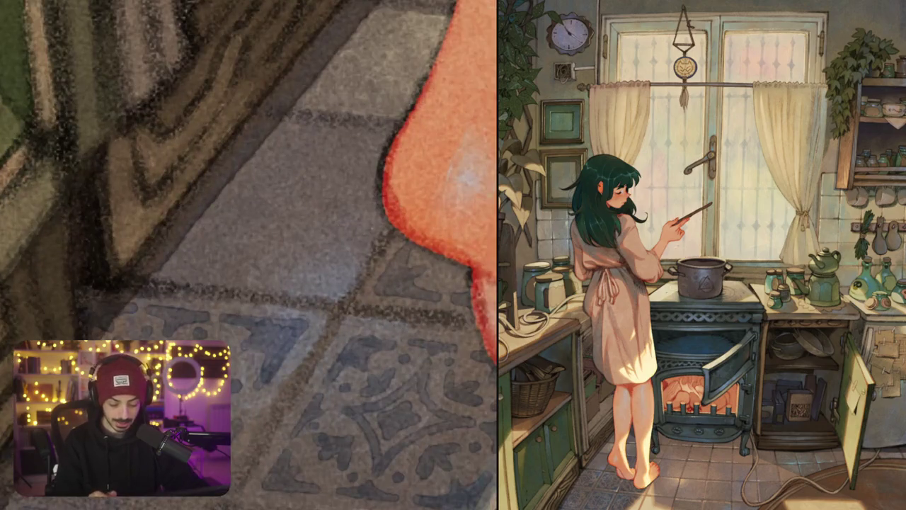
pyautogui.moveTo(336, 276)
pyautogui.mouseDown()
pyautogui.moveTo(327, 285)
pyautogui.moveTo(280, 273)
pyautogui.mouseUp()
pyautogui.moveTo(354, 241)
pyautogui.mouseDown()
pyautogui.moveTo(283, 283)
pyautogui.moveTo(347, 267)
pyautogui.moveTo(293, 276)
pyautogui.moveTo(319, 282)
pyautogui.mouseUp()
# Extend the blue-grey tile motif leftward across the floor
pyautogui.moveTo(225, 268)
pyautogui.mouseDown()
pyautogui.moveTo(199, 276)
pyautogui.moveTo(269, 282)
pyautogui.moveTo(242, 270)
pyautogui.mouseUp()
pyautogui.moveTo(245, 253)
pyautogui.mouseDown()
pyautogui.moveTo(246, 265)
pyautogui.moveTo(144, 265)
pyautogui.moveTo(184, 269)
pyautogui.mouseUp()
pyautogui.moveTo(171, 259); pyautogui.dragTo(180, 253)
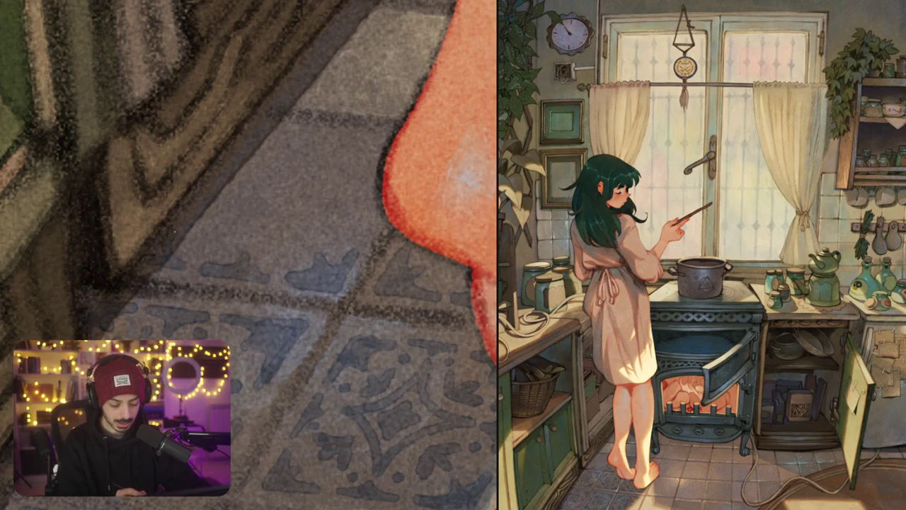
# Replace the undone chevron on the upper tile with a redrawn star outline edge
pyautogui.moveTo(224, 231); pyautogui.dragTo(245, 263)
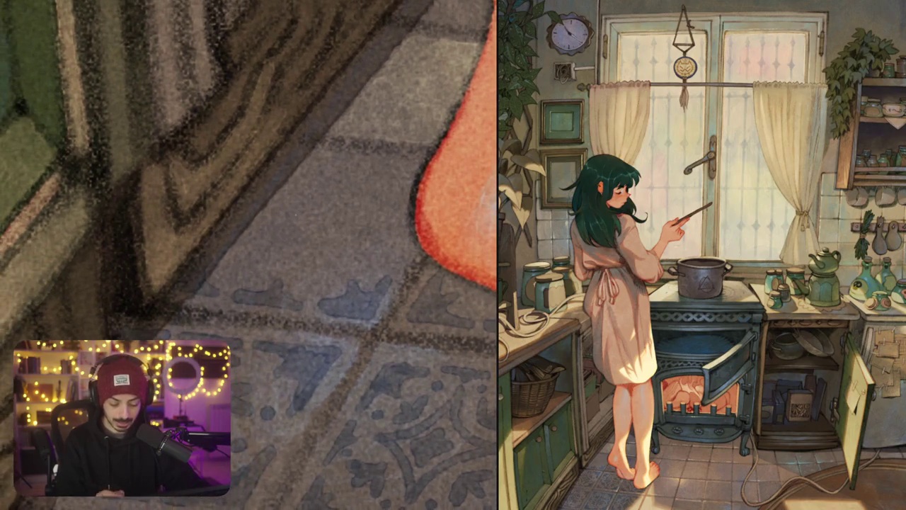
pyautogui.moveTo(296, 205); pyautogui.dragTo(299, 209)
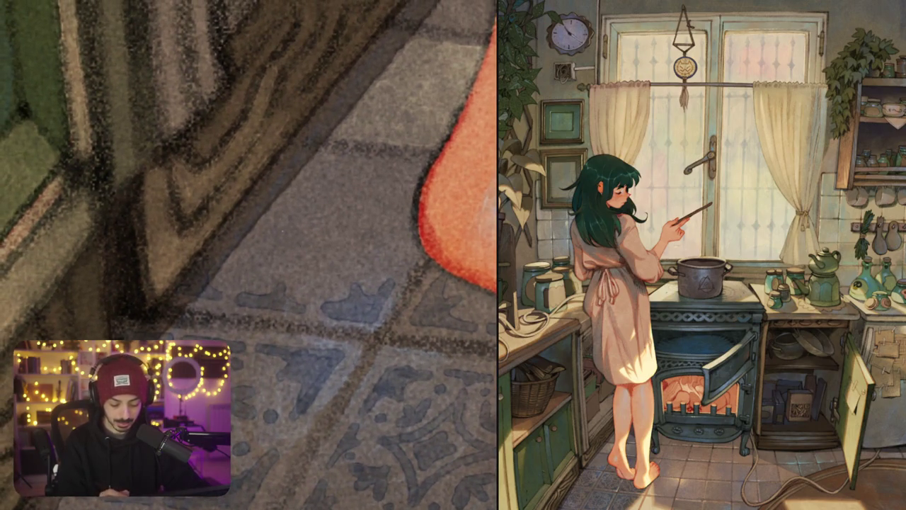
pyautogui.moveTo(244, 225)
pyautogui.mouseDown()
pyautogui.moveTo(305, 205)
pyautogui.moveTo(343, 171)
pyautogui.moveTo(333, 224)
pyautogui.moveTo(391, 240)
pyautogui.mouseUp()
pyautogui.hotkey('ctrl', 'z')
pyautogui.hotkey('ctrl', 'z')
pyautogui.hotkey('ctrl', 'z')
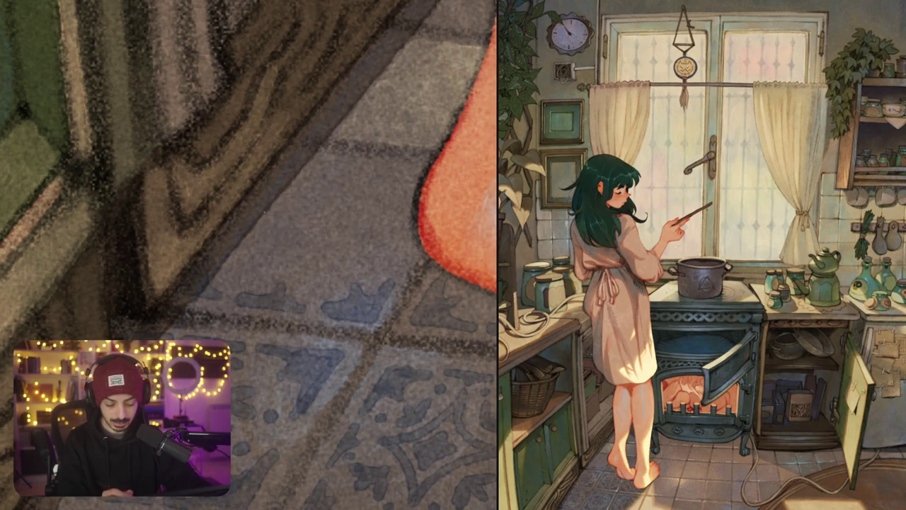
pyautogui.moveTo(269, 215)
pyautogui.mouseDown()
pyautogui.moveTo(346, 175)
pyautogui.moveTo(382, 234)
pyautogui.moveTo(304, 248)
pyautogui.moveTo(264, 216)
pyautogui.mouseUp()
# Paint the blue-grey scroll ornament on the tile beneath the stove's curled leg and front base
pyautogui.moveTo(283, 255); pyautogui.dragTo(208, 223)
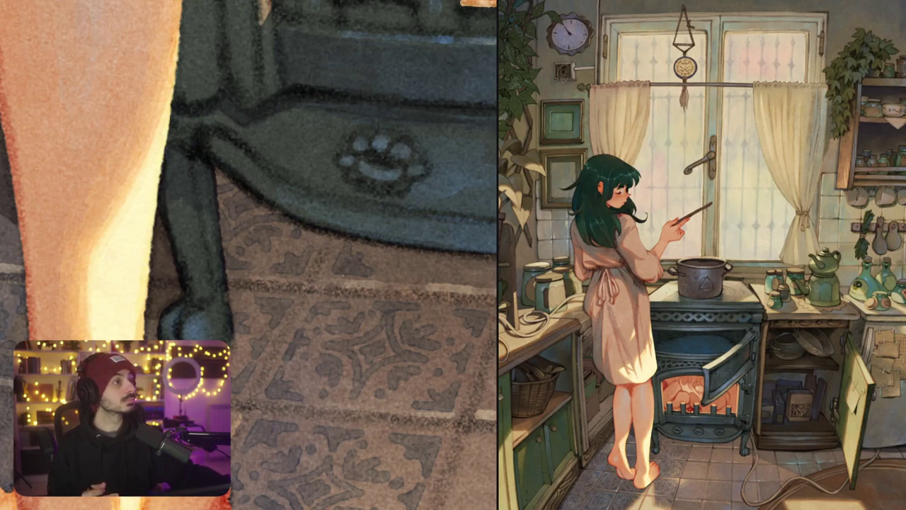
pyautogui.moveTo(383, 160); pyautogui.dragTo(308, 138)
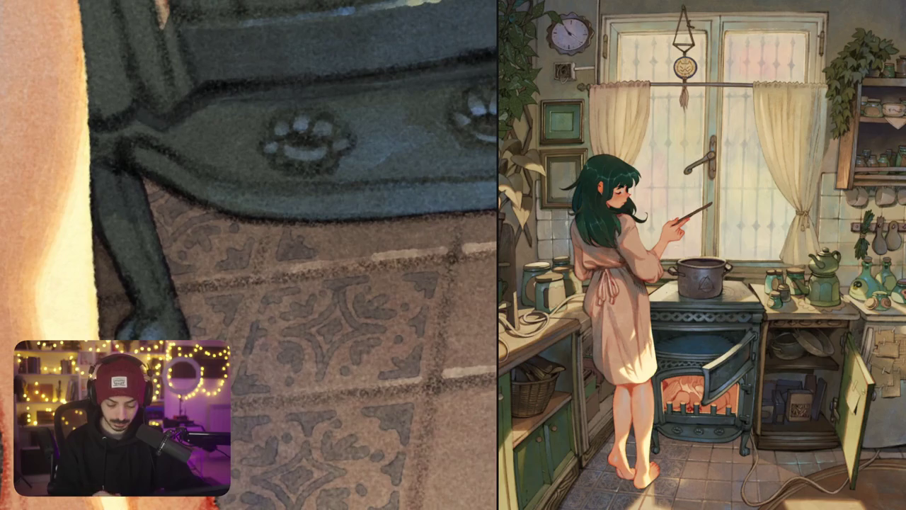
# Darken the scroll pattern on the tile under the stove and zoom out to review
pyautogui.moveTo(362, 249)
pyautogui.mouseDown()
pyautogui.moveTo(421, 243)
pyautogui.moveTo(446, 221)
pyautogui.moveTo(437, 224)
pyautogui.mouseUp()
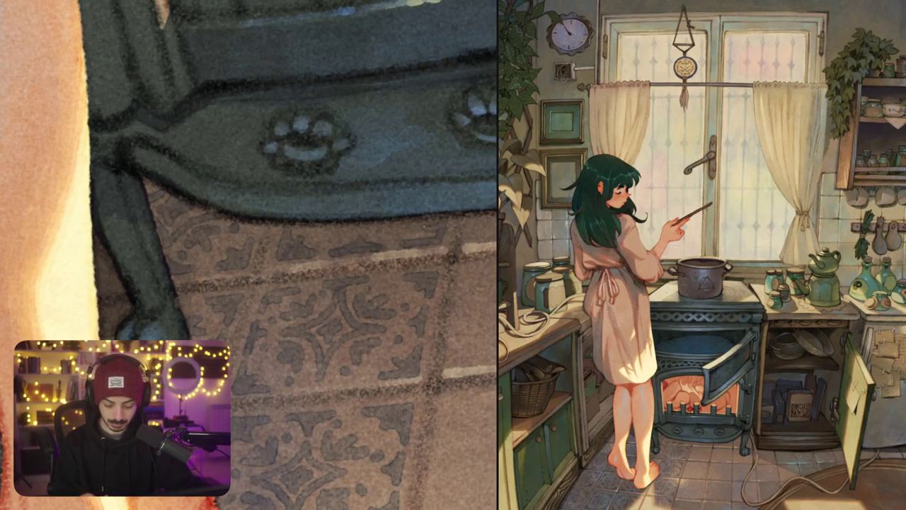
pyautogui.scroll(-5, 249, 255)
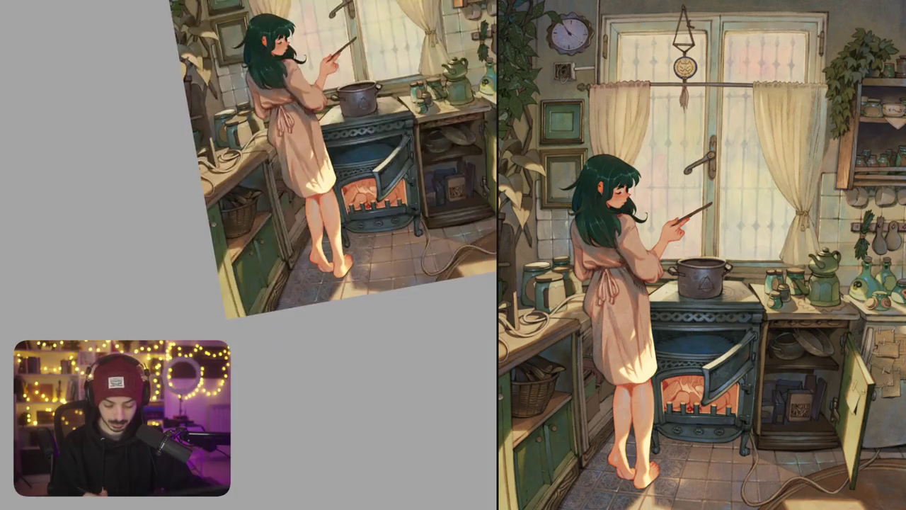
pyautogui.scroll(5, 249, 255)
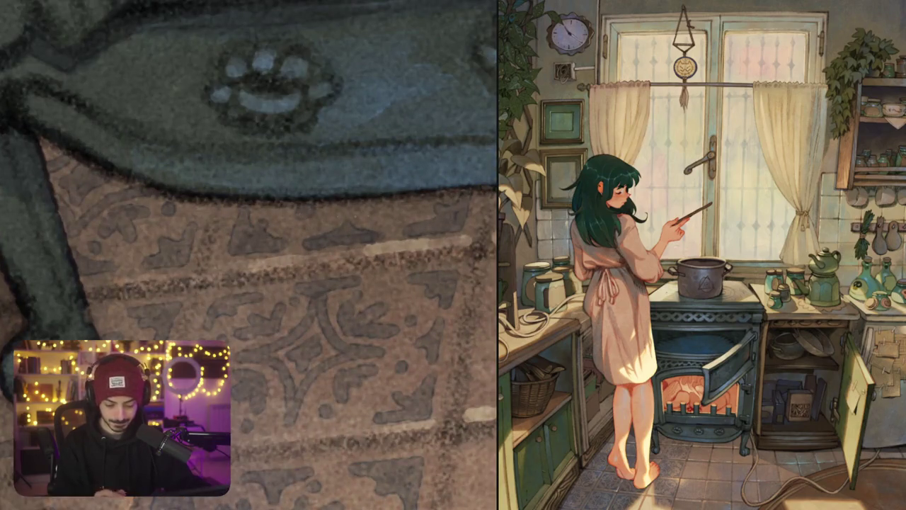
pyautogui.scroll(-3, 249, 255)
pyautogui.scroll(-3, 249, 184)
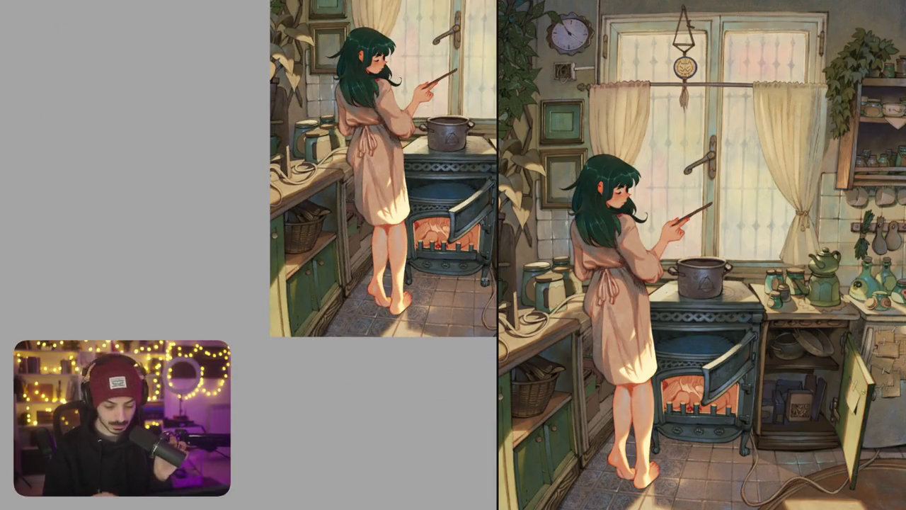
pyautogui.scroll(-2, 343, 163)
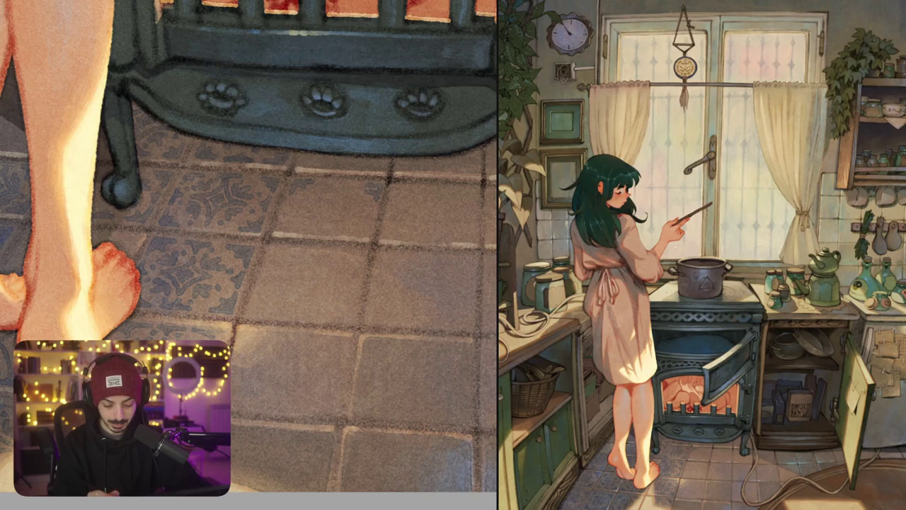
# Reinforce grout lines and paint two corner motifs on plain tiles near the feet
pyautogui.moveTo(381, 184); pyautogui.dragTo(374, 201)
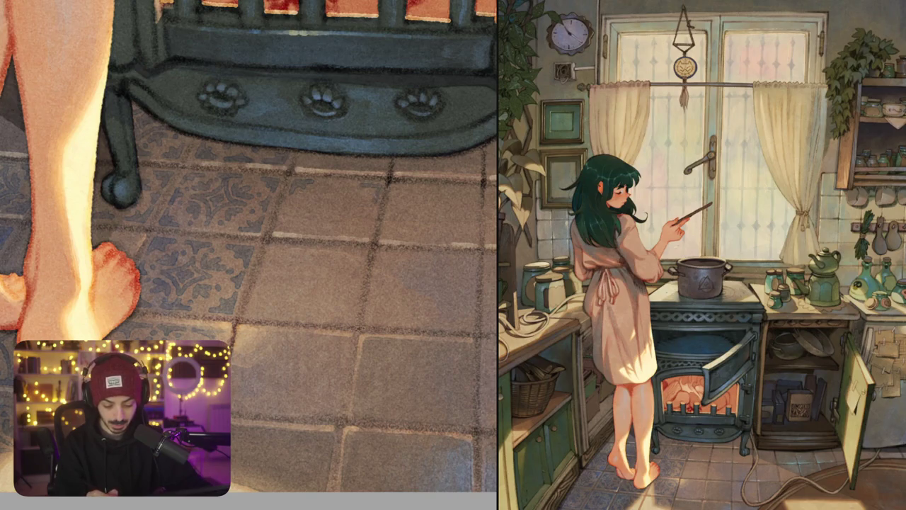
pyautogui.scroll(3, 250, 246)
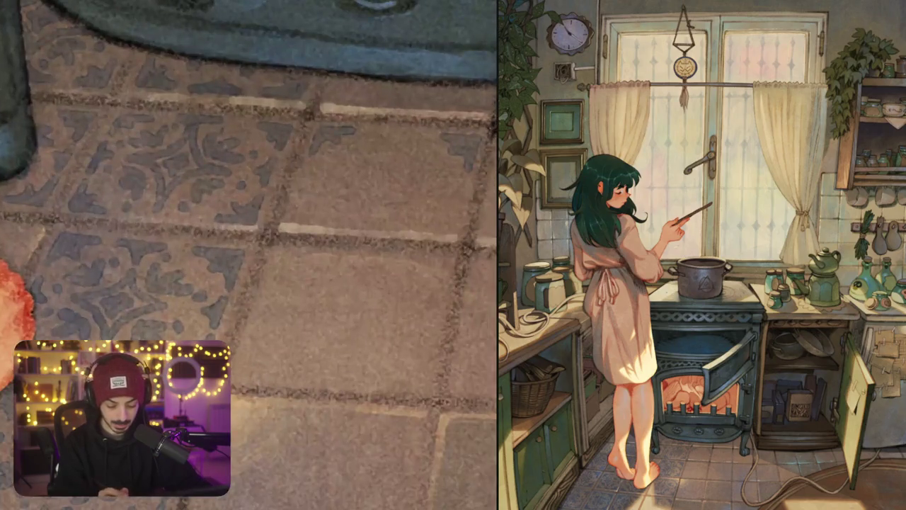
pyautogui.moveTo(298, 191)
pyautogui.mouseDown()
pyautogui.moveTo(290, 216)
pyautogui.moveTo(301, 218)
pyautogui.moveTo(286, 219)
pyautogui.mouseUp()
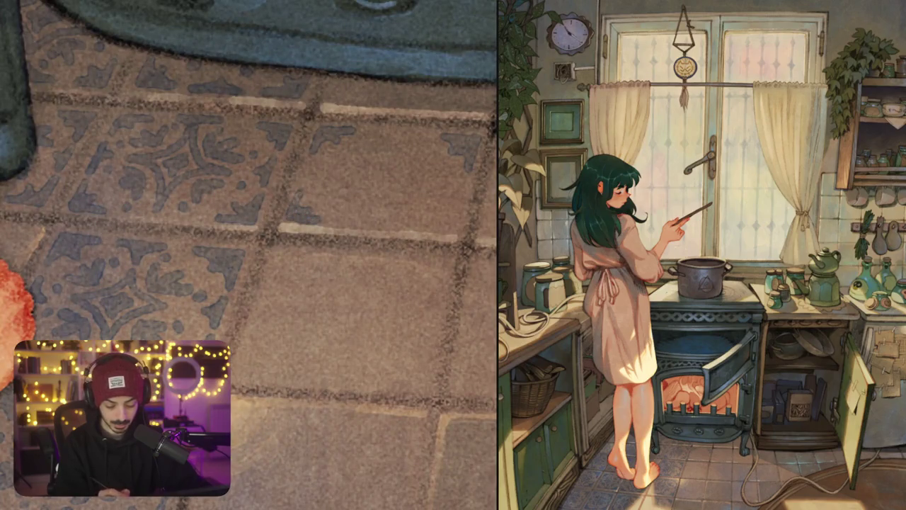
pyautogui.moveTo(454, 202)
pyautogui.mouseDown()
pyautogui.moveTo(456, 233)
pyautogui.moveTo(435, 218)
pyautogui.moveTo(422, 231)
pyautogui.mouseUp()
pyautogui.scroll(-2, 249, 255)
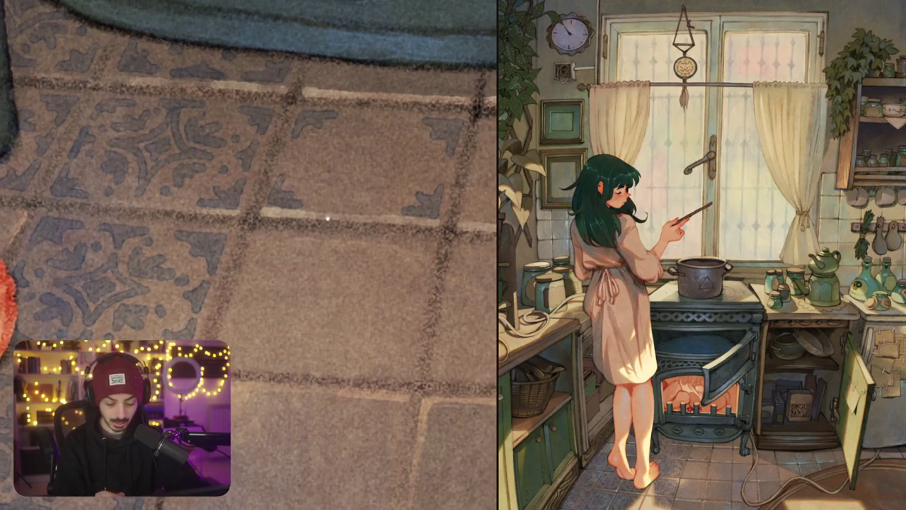
pyautogui.moveTo(257, 238)
pyautogui.mouseDown()
pyautogui.moveTo(250, 274)
pyautogui.moveTo(293, 239)
pyautogui.moveTo(262, 244)
pyautogui.mouseUp()
pyautogui.moveTo(386, 248)
pyautogui.mouseDown()
pyautogui.moveTo(427, 259)
pyautogui.moveTo(411, 282)
pyautogui.moveTo(398, 255)
pyautogui.mouseUp()
pyautogui.scroll(-5, 428, 263)
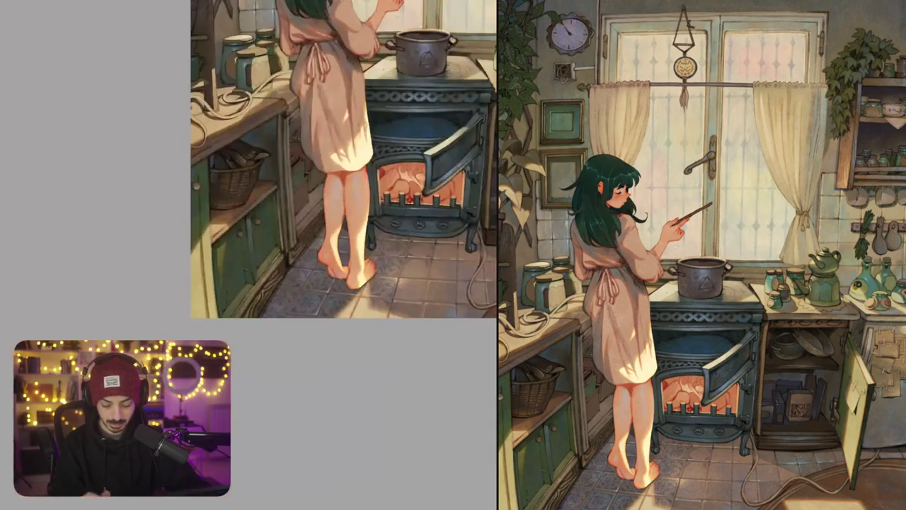
# Add a corner ornament to a tile beside the foot and darken a short grout stretch
pyautogui.moveTo(319, 177); pyautogui.dragTo(232, 140)
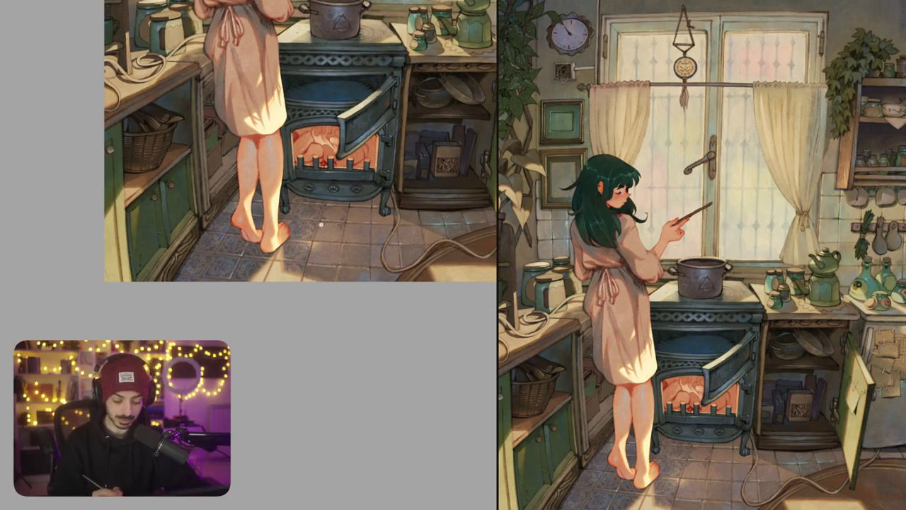
pyautogui.scroll(5, 351, 229)
pyautogui.moveTo(283, 283)
pyautogui.mouseDown()
pyautogui.moveTo(311, 234)
pyautogui.moveTo(290, 255)
pyautogui.moveTo(312, 265)
pyautogui.moveTo(303, 264)
pyautogui.mouseUp()
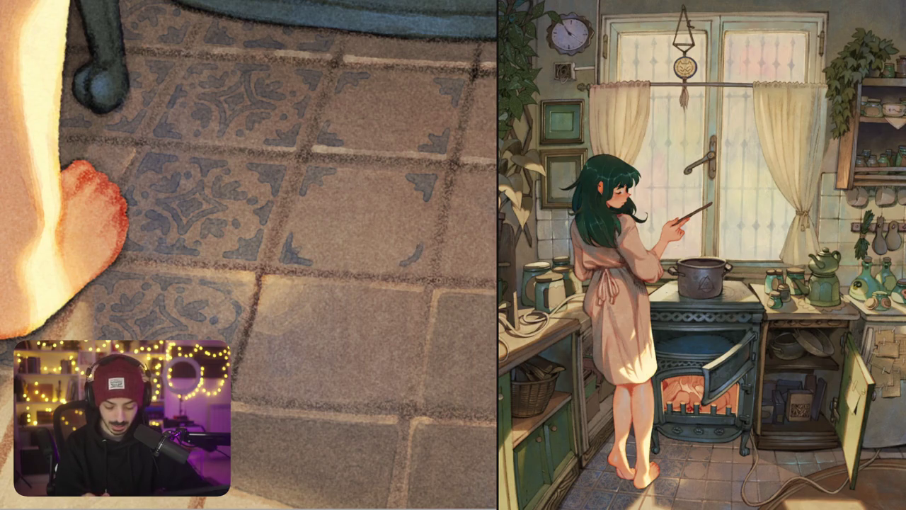
pyautogui.moveTo(418, 248)
pyautogui.mouseDown()
pyautogui.moveTo(405, 256)
pyautogui.moveTo(415, 270)
pyautogui.moveTo(424, 238)
pyautogui.mouseUp()
pyautogui.scroll(-3, 249, 255)
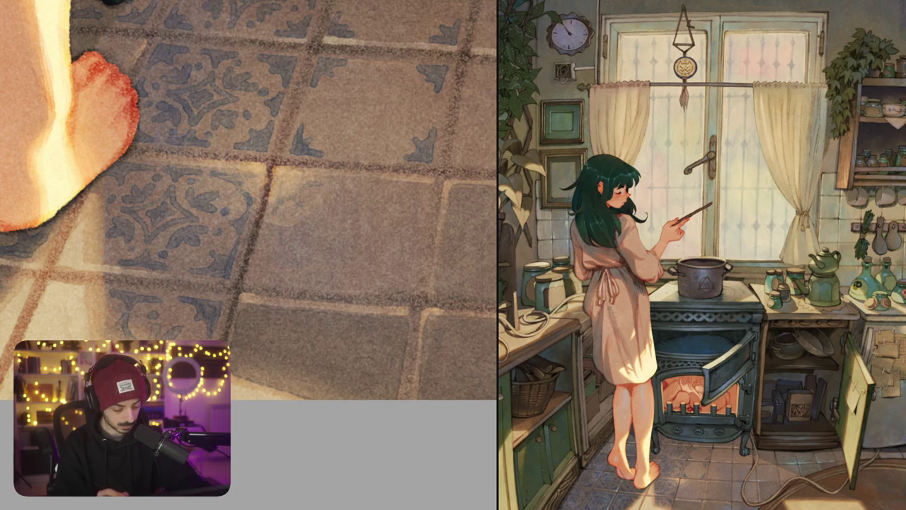
pyautogui.scroll(-1, 317, 203)
pyautogui.scroll(-1, 317, 195)
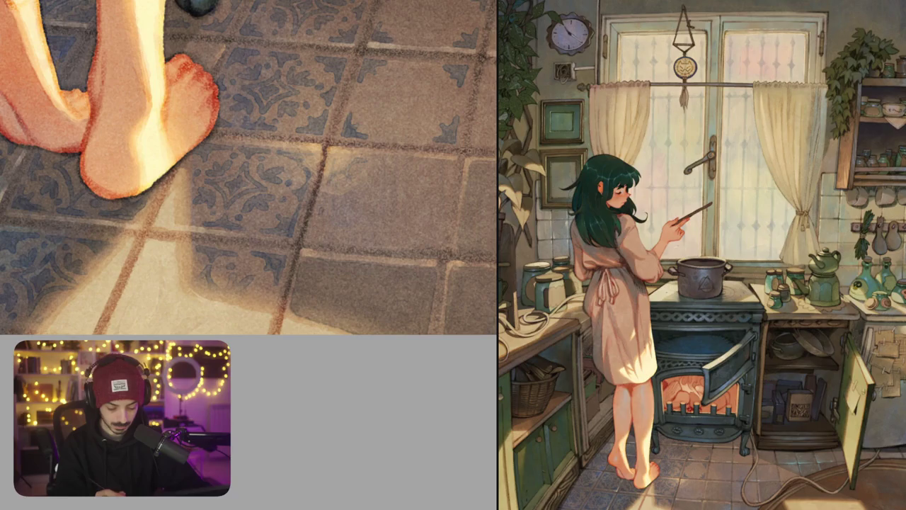
pyautogui.moveTo(318, 216)
pyautogui.mouseDown()
pyautogui.moveTo(316, 237)
pyautogui.moveTo(341, 239)
pyautogui.mouseUp()
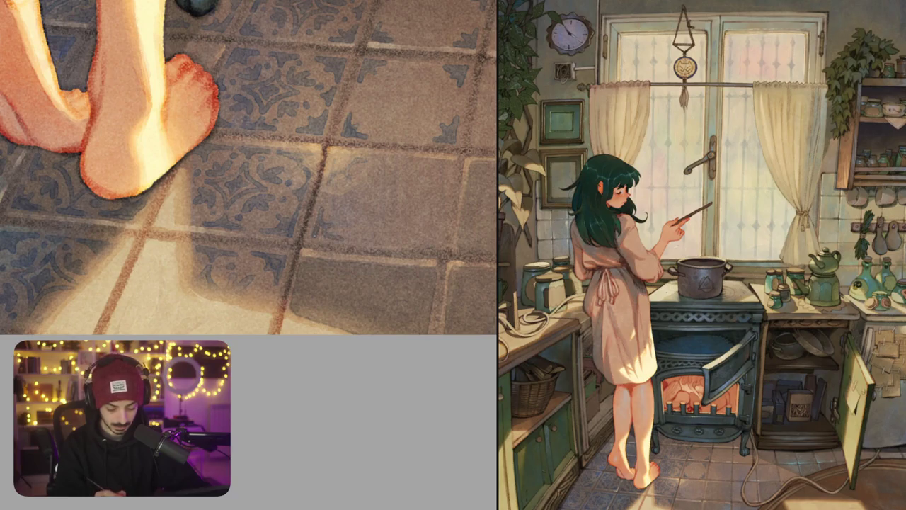
pyautogui.scroll(-2, 250, 168)
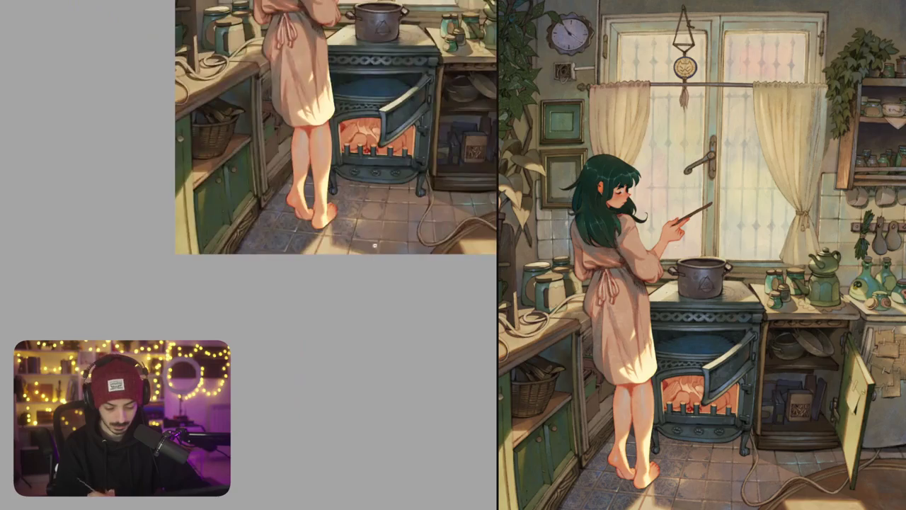
# Paint and darken a small blue corner mark on a tile near the feet
pyautogui.scroll(5, 248, 248)
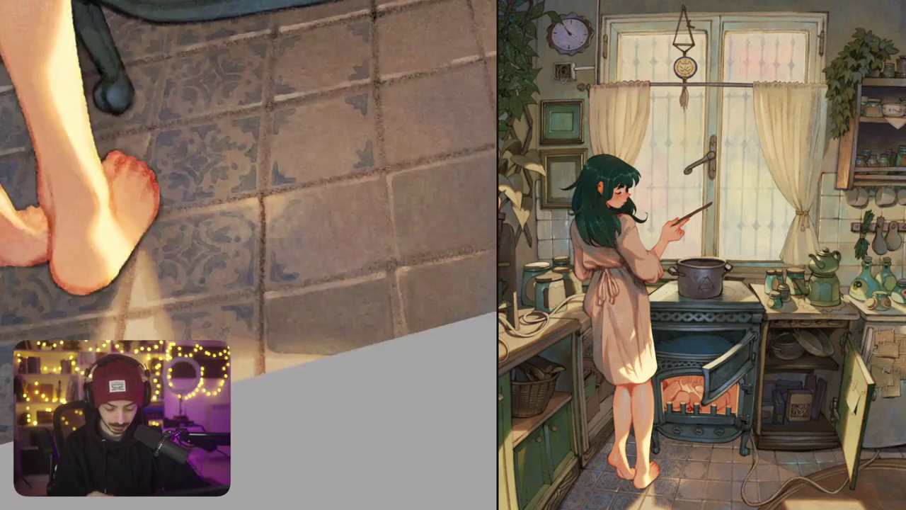
pyautogui.moveTo(354, 271)
pyautogui.mouseDown()
pyautogui.moveTo(391, 261)
pyautogui.moveTo(387, 216)
pyautogui.moveTo(362, 243)
pyautogui.moveTo(357, 269)
pyautogui.moveTo(390, 215)
pyautogui.mouseUp()
pyautogui.hotkey('ctrl', 'z')
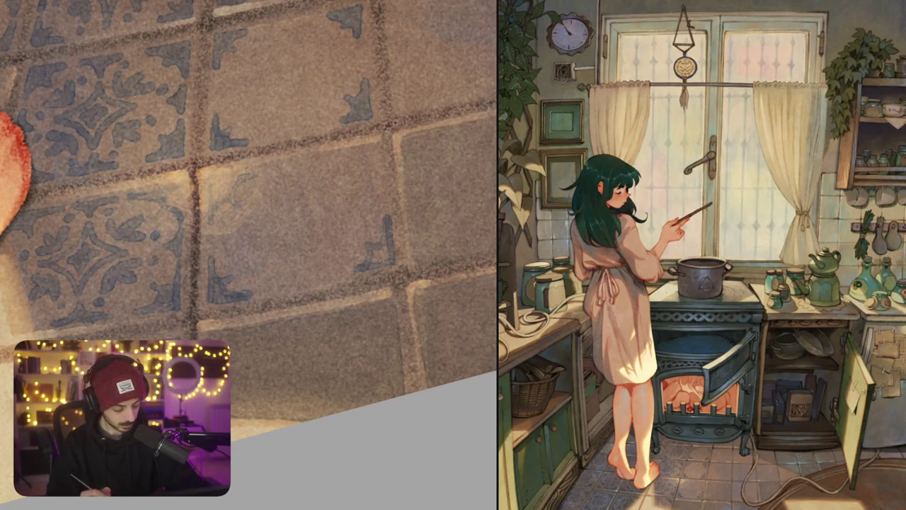
pyautogui.moveTo(248, 234)
pyautogui.mouseDown()
pyautogui.moveTo(234, 226)
pyautogui.moveTo(262, 205)
pyautogui.mouseUp()
pyautogui.moveTo(362, 319); pyautogui.dragTo(365, 306)
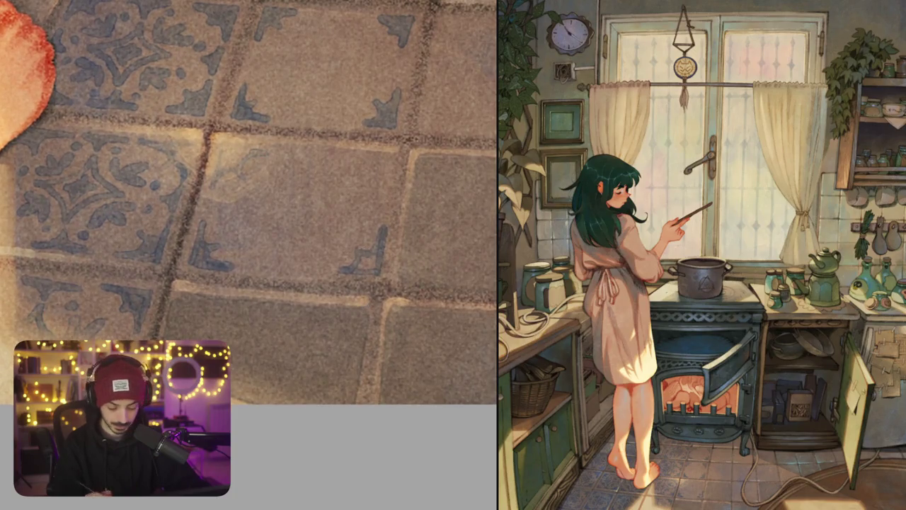
pyautogui.moveTo(362, 270); pyautogui.dragTo(368, 252)
# Add blue ornament marks to the next tile and a corner ornament on the lower-right tile
pyautogui.moveTo(284, 212)
pyautogui.mouseDown()
pyautogui.moveTo(213, 156)
pyautogui.moveTo(234, 184)
pyautogui.mouseUp()
pyautogui.scroll(3, 371, 214)
pyautogui.scroll(2, 371, 213)
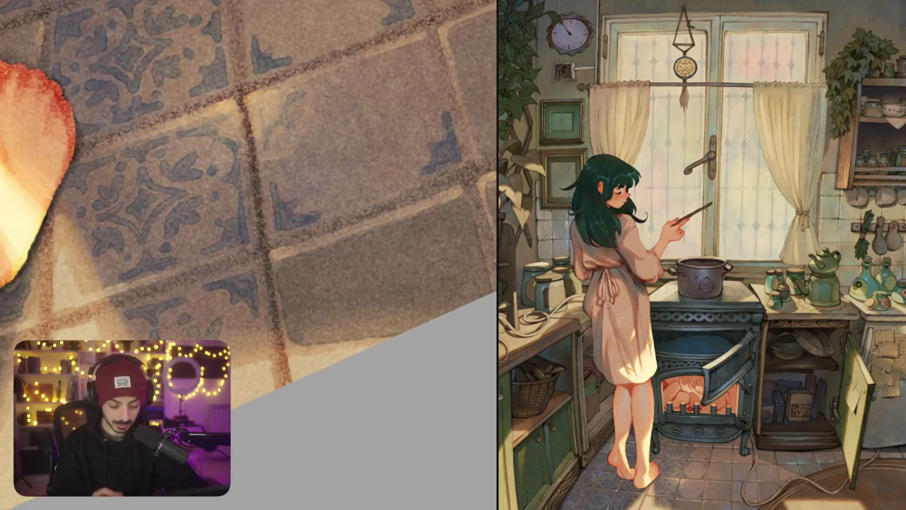
pyautogui.moveTo(360, 244); pyautogui.dragTo(376, 216)
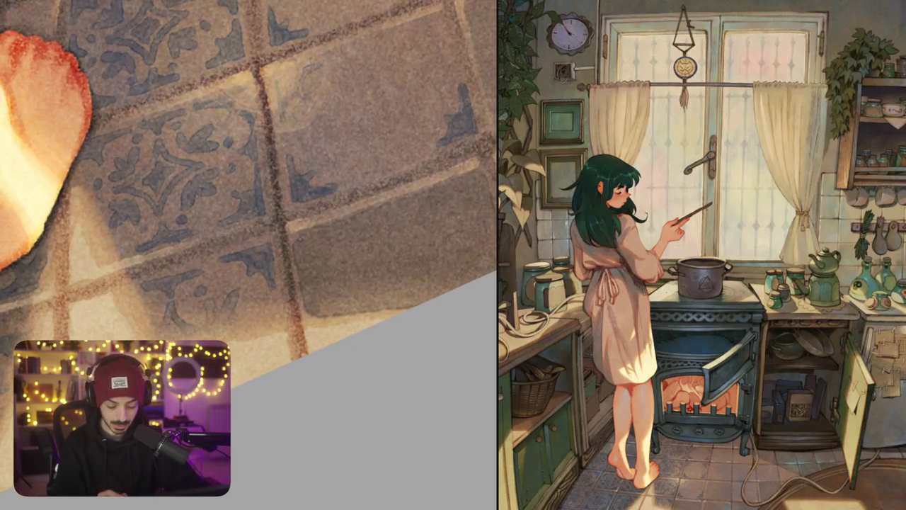
pyautogui.moveTo(307, 237)
pyautogui.mouseDown()
pyautogui.moveTo(333, 232)
pyautogui.moveTo(303, 276)
pyautogui.moveTo(333, 234)
pyautogui.mouseUp()
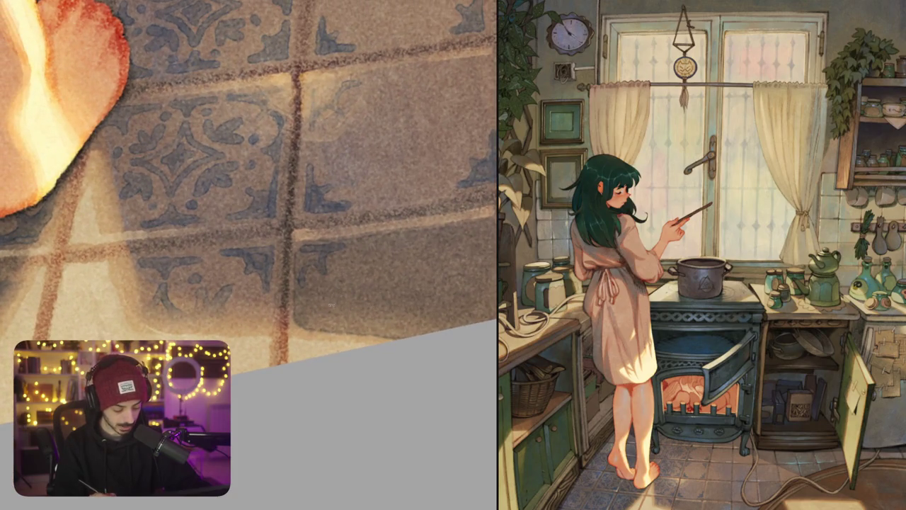
pyautogui.moveTo(306, 253); pyautogui.dragTo(300, 276)
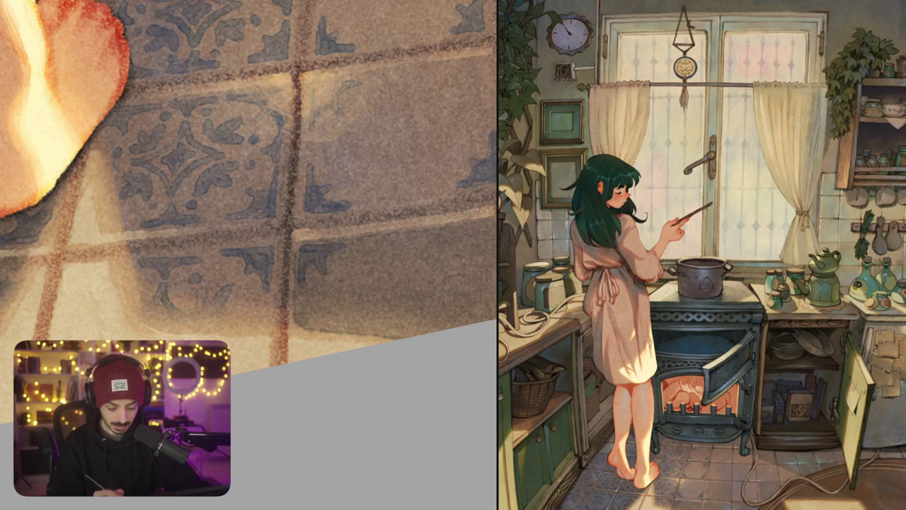
pyautogui.moveTo(401, 262); pyautogui.dragTo(344, 227)
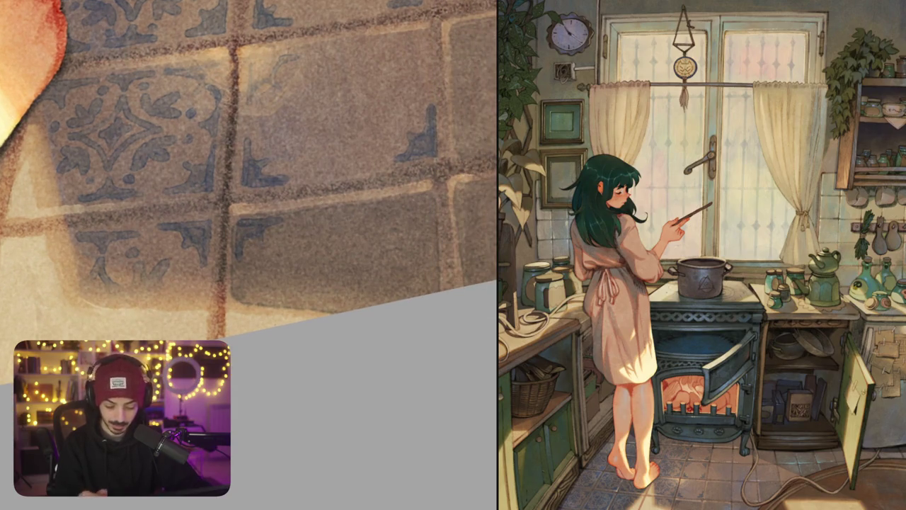
pyautogui.moveTo(390, 201)
pyautogui.mouseDown()
pyautogui.moveTo(429, 204)
pyautogui.moveTo(430, 236)
pyautogui.moveTo(409, 221)
pyautogui.moveTo(429, 221)
pyautogui.mouseUp()
# Add small strokes to an ornament, then paint a blue corner ornament on the first plain tile
pyautogui.scroll(-5, 248, 191)
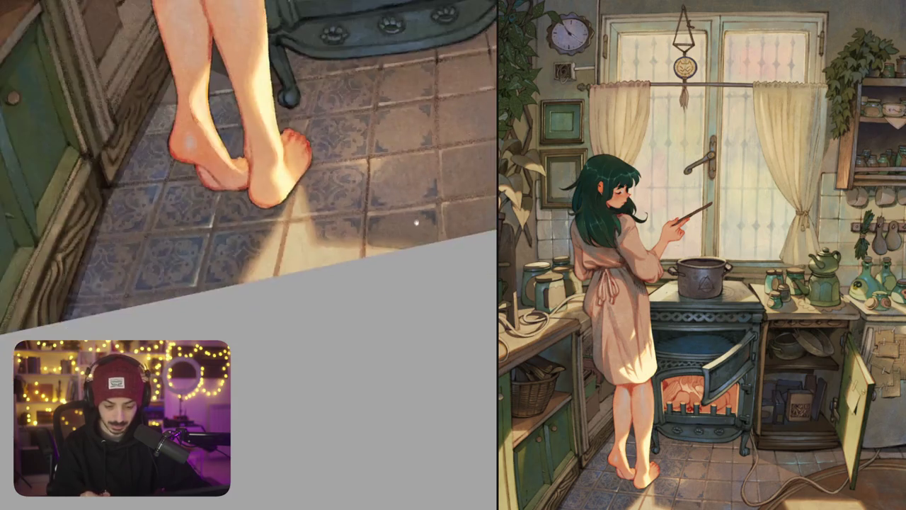
pyautogui.moveTo(240, 142); pyautogui.dragTo(206, 227)
pyautogui.scroll(5, 352, 153)
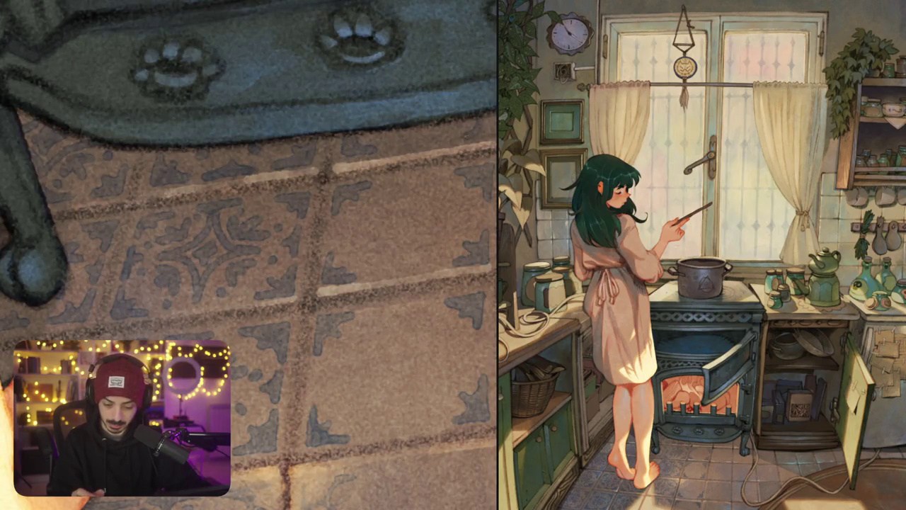
pyautogui.scroll(-3, 429, 160)
pyautogui.moveTo(429, 160); pyautogui.dragTo(390, 169)
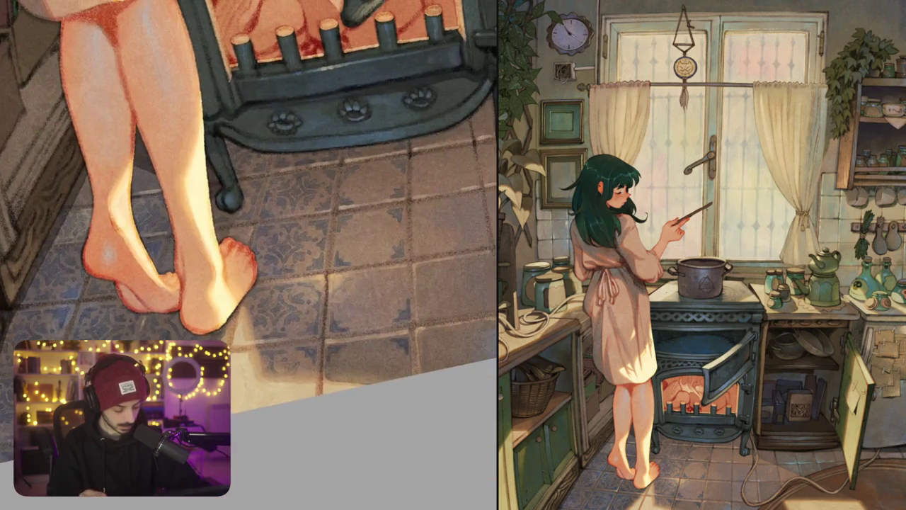
pyautogui.moveTo(401, 207)
pyautogui.mouseDown()
pyautogui.moveTo(375, 190)
pyautogui.moveTo(351, 194)
pyautogui.mouseUp()
pyautogui.scroll(-3, 371, 216)
pyautogui.scroll(-1, 371, 216)
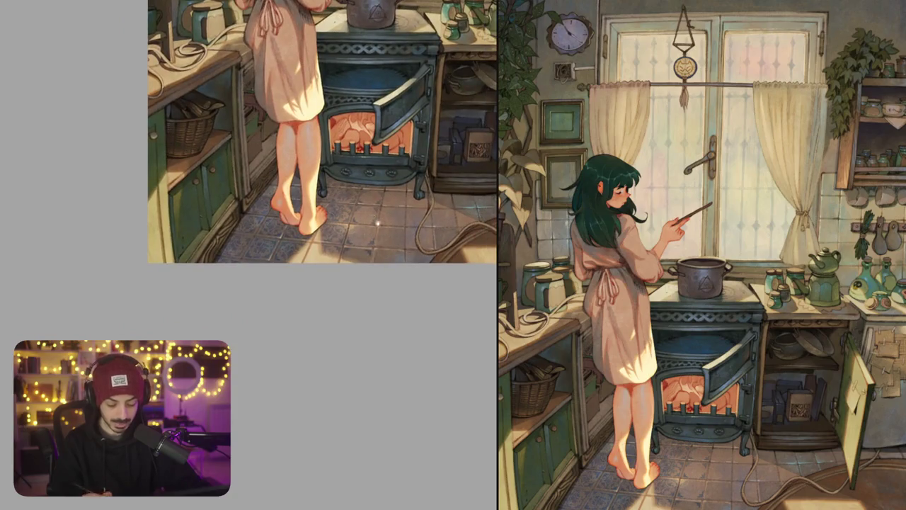
pyautogui.scroll(2, 377, 222)
pyautogui.scroll(1, 354, 205)
pyautogui.scroll(1, 337, 186)
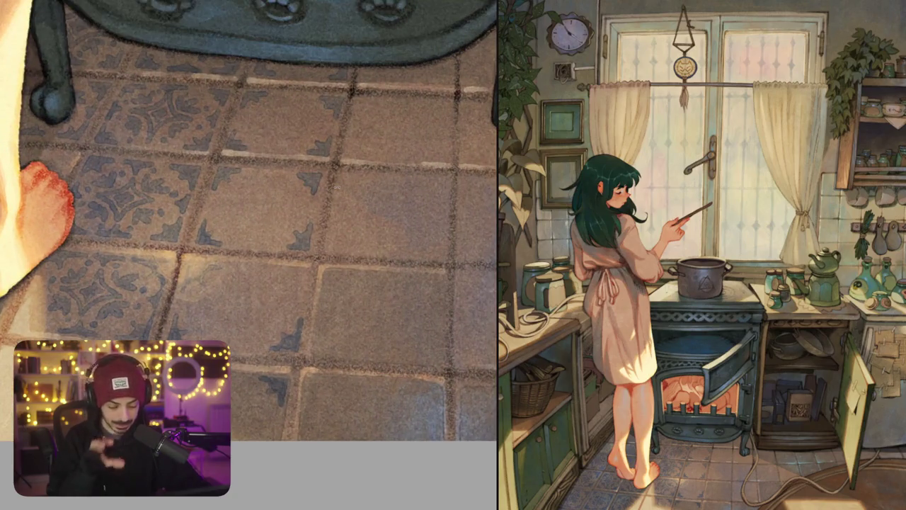
pyautogui.moveTo(337, 186); pyautogui.dragTo(311, 171)
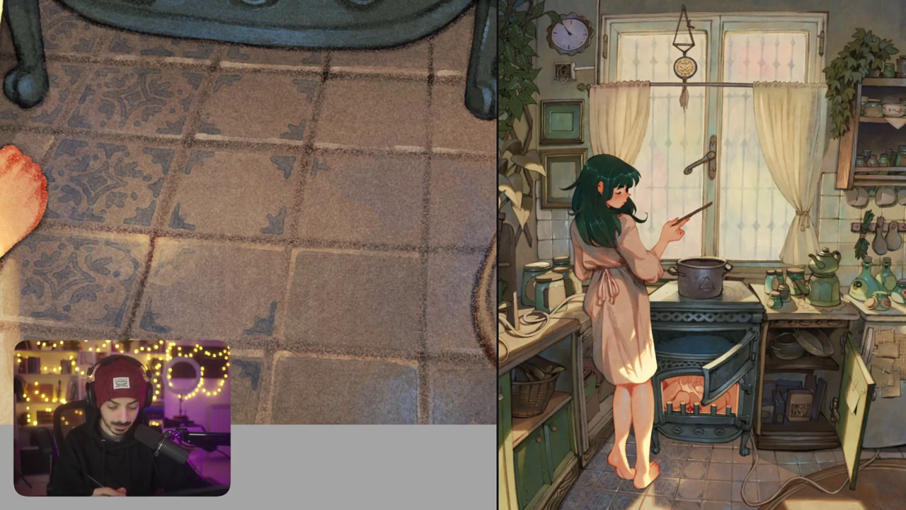
pyautogui.scroll(1, 329, 157)
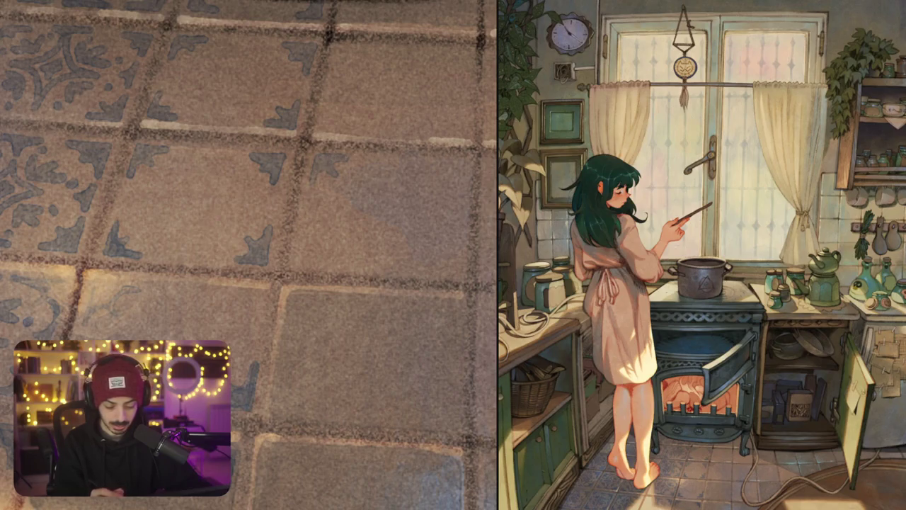
pyautogui.moveTo(436, 163)
pyautogui.mouseDown()
pyautogui.moveTo(468, 168)
pyautogui.moveTo(463, 189)
pyautogui.moveTo(448, 177)
pyautogui.moveTo(456, 172)
pyautogui.mouseUp()
# Paint blue ornament marks and corner motifs on the next tiles under the stove
pyautogui.scroll(-1, 459, 171)
pyautogui.moveTo(298, 207)
pyautogui.mouseDown()
pyautogui.moveTo(296, 235)
pyautogui.moveTo(326, 236)
pyautogui.mouseUp()
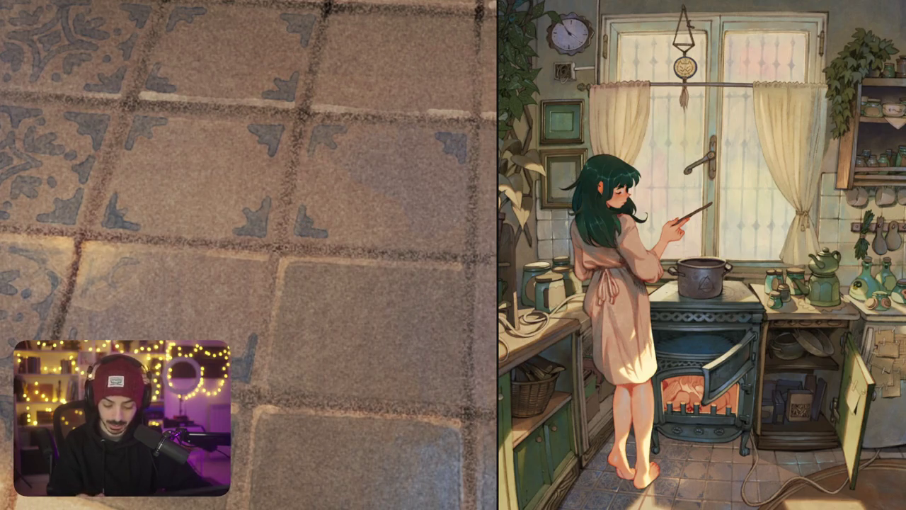
pyautogui.moveTo(456, 218)
pyautogui.mouseDown()
pyautogui.moveTo(429, 244)
pyautogui.moveTo(457, 218)
pyautogui.mouseUp()
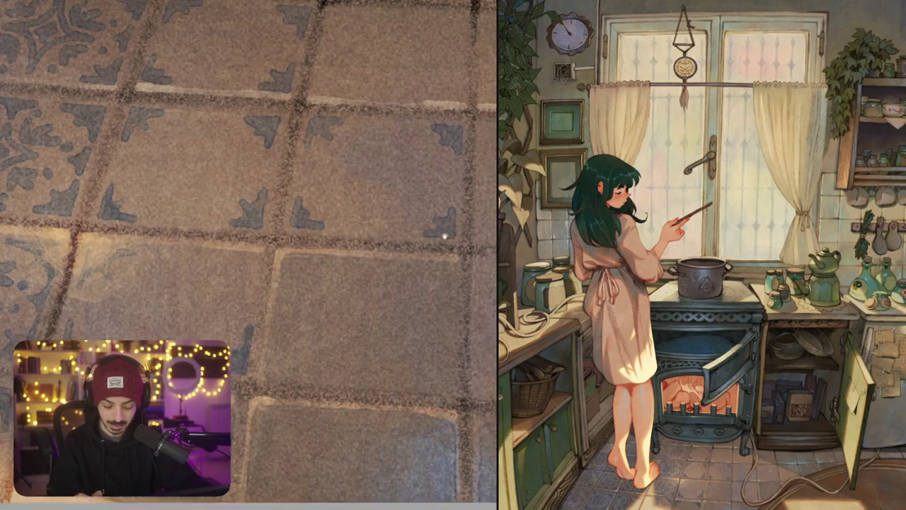
pyautogui.scroll(-2, 445, 228)
pyautogui.scroll(-1, 248, 220)
pyautogui.moveTo(330, 183)
pyautogui.mouseDown()
pyautogui.moveTo(349, 212)
pyautogui.moveTo(346, 202)
pyautogui.moveTo(393, 161)
pyautogui.moveTo(417, 190)
pyautogui.moveTo(418, 205)
pyautogui.moveTo(399, 188)
pyautogui.moveTo(397, 168)
pyautogui.mouseUp()
pyautogui.scroll(-1, 247, 220)
pyautogui.hscroll(3, 248, 205)
# Paint three more blue corner ornaments and refine the right-hand one
pyautogui.moveTo(401, 251)
pyautogui.mouseDown()
pyautogui.moveTo(368, 274)
pyautogui.moveTo(400, 269)
pyautogui.moveTo(388, 266)
pyautogui.moveTo(426, 242)
pyautogui.mouseUp()
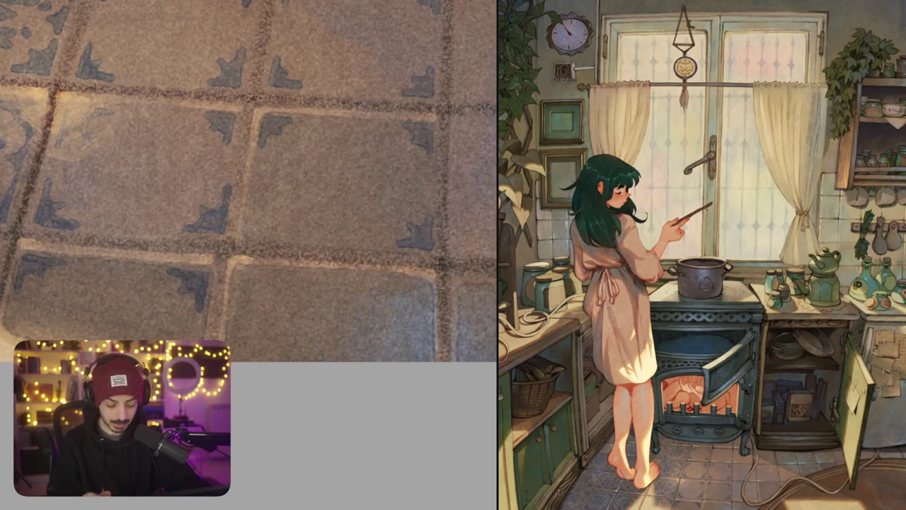
pyautogui.moveTo(251, 199)
pyautogui.mouseDown()
pyautogui.moveTo(249, 233)
pyautogui.moveTo(268, 218)
pyautogui.moveTo(276, 235)
pyautogui.moveTo(264, 235)
pyautogui.moveTo(318, 184)
pyautogui.mouseUp()
pyautogui.moveTo(279, 219)
pyautogui.mouseDown()
pyautogui.moveTo(277, 257)
pyautogui.moveTo(309, 221)
pyautogui.moveTo(284, 231)
pyautogui.mouseUp()
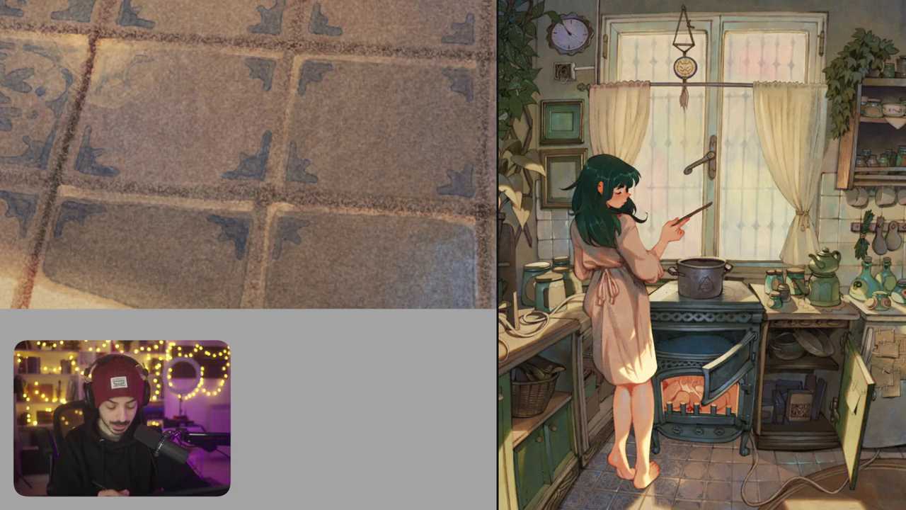
pyautogui.moveTo(432, 225)
pyautogui.mouseDown()
pyautogui.moveTo(466, 231)
pyautogui.moveTo(466, 268)
pyautogui.moveTo(445, 236)
pyautogui.moveTo(466, 265)
pyautogui.moveTo(456, 242)
pyautogui.mouseUp()
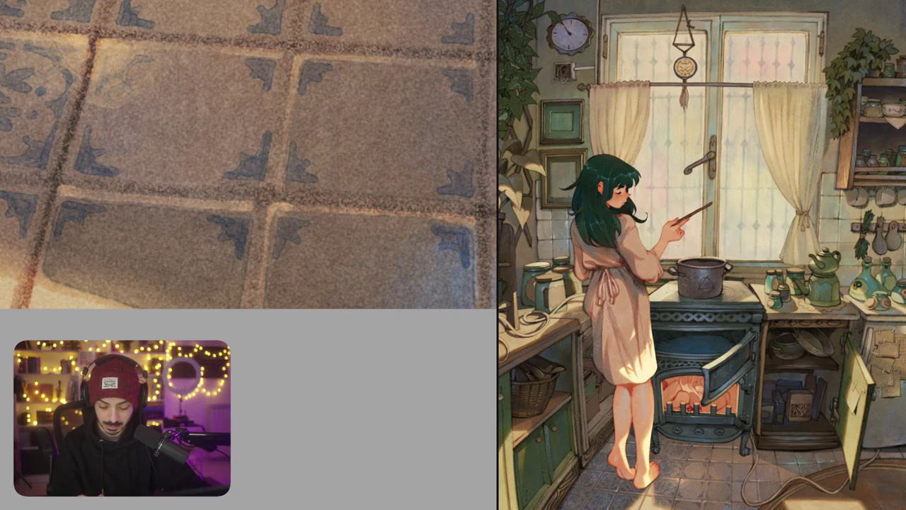
pyautogui.moveTo(439, 275); pyautogui.dragTo(345, 283)
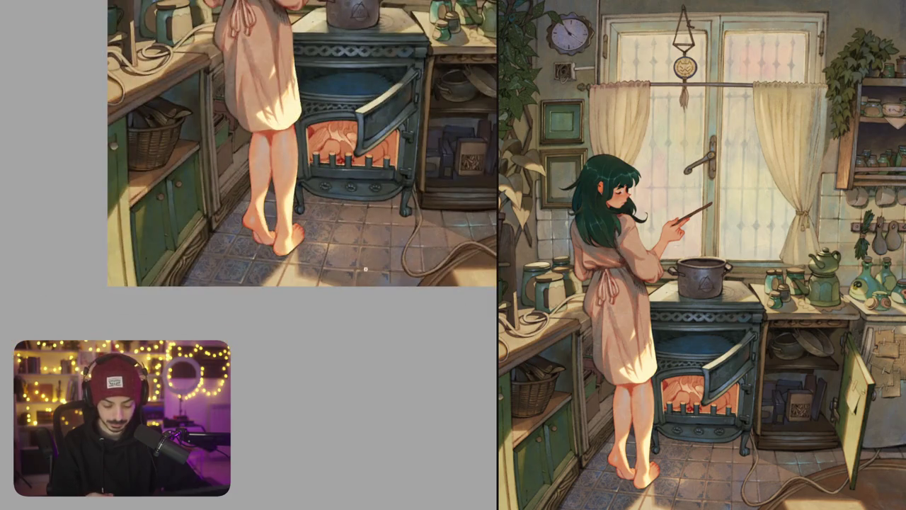
# Touch up tile corners, add a dark mark along a tile line, and paint another corner ornament
pyautogui.scroll(5, 365, 269)
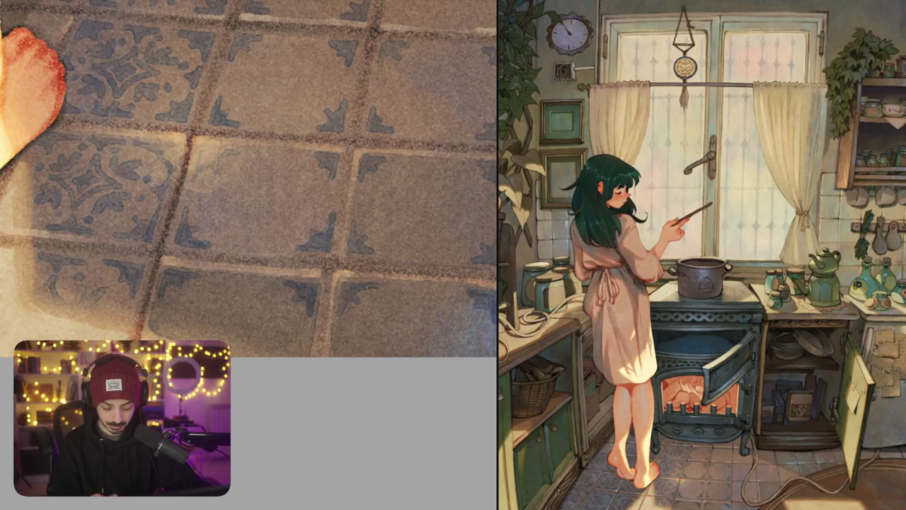
pyautogui.moveTo(359, 303); pyautogui.dragTo(341, 316)
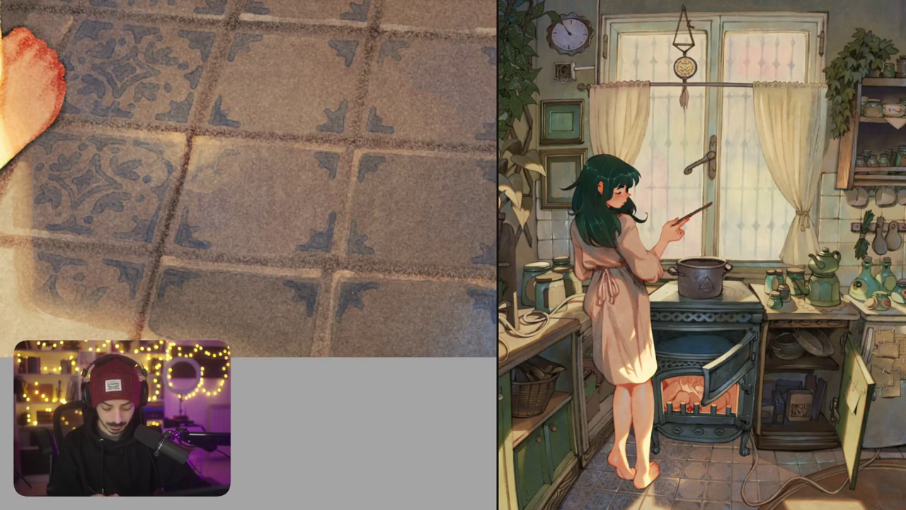
pyautogui.scroll(-5, 375, 283)
pyautogui.scroll(5, 369, 199)
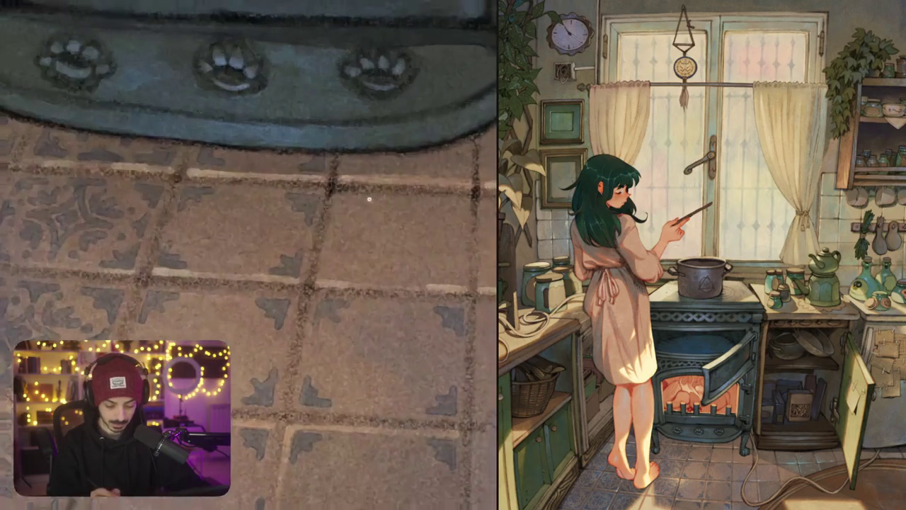
pyautogui.moveTo(330, 248)
pyautogui.mouseDown()
pyautogui.moveTo(327, 275)
pyautogui.moveTo(339, 267)
pyautogui.moveTo(355, 280)
pyautogui.mouseUp()
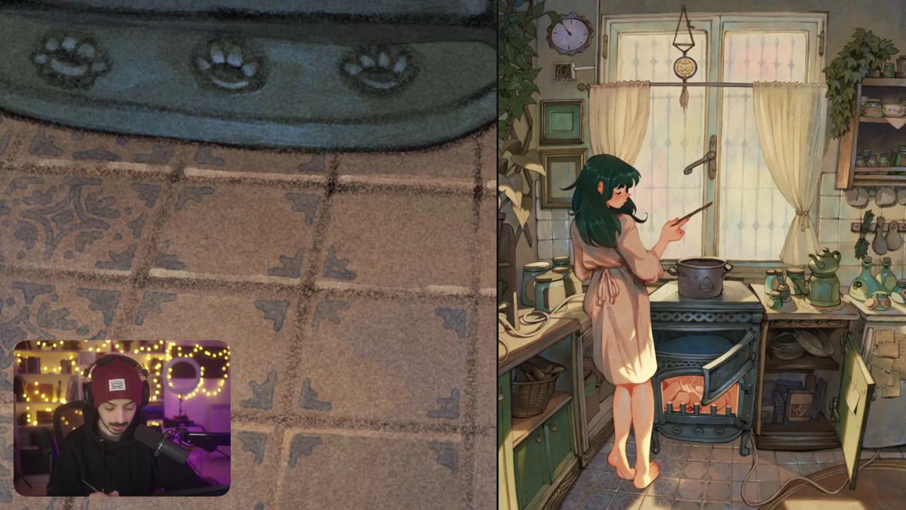
pyautogui.moveTo(337, 198)
pyautogui.mouseDown()
pyautogui.moveTo(346, 217)
pyautogui.moveTo(369, 200)
pyautogui.mouseUp()
pyautogui.moveTo(443, 198)
pyautogui.mouseDown()
pyautogui.moveTo(472, 203)
pyautogui.moveTo(464, 217)
pyautogui.mouseUp()
# Add small dark strokes beside the ornaments on the following tiles
pyautogui.moveTo(298, 255); pyautogui.dragTo(241, 258)
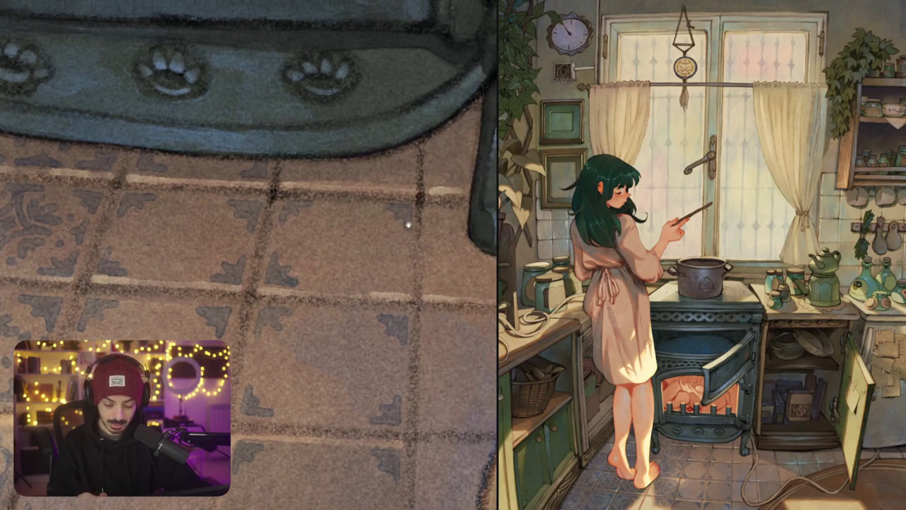
pyautogui.moveTo(411, 153)
pyautogui.mouseDown()
pyautogui.moveTo(411, 186)
pyautogui.moveTo(388, 183)
pyautogui.moveTo(399, 171)
pyautogui.mouseUp()
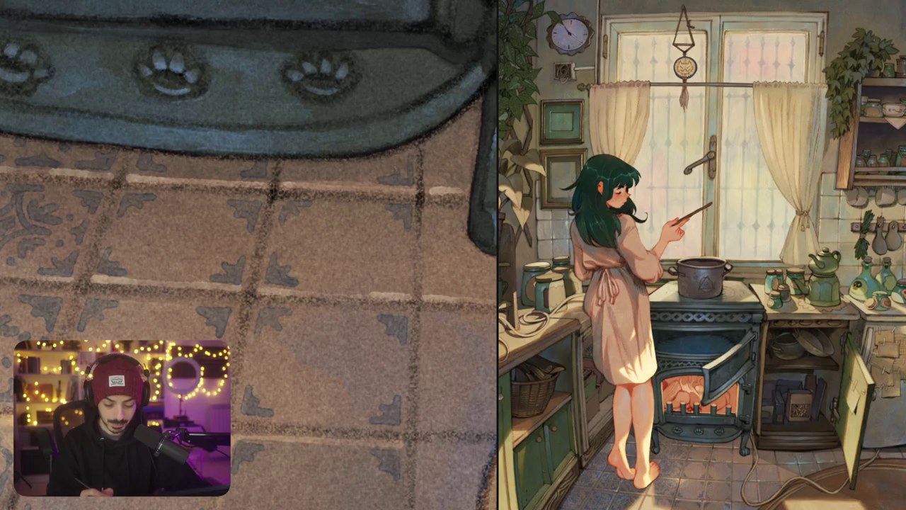
pyautogui.moveTo(292, 162); pyautogui.dragTo(292, 178)
pyautogui.moveTo(286, 177); pyautogui.dragTo(309, 177)
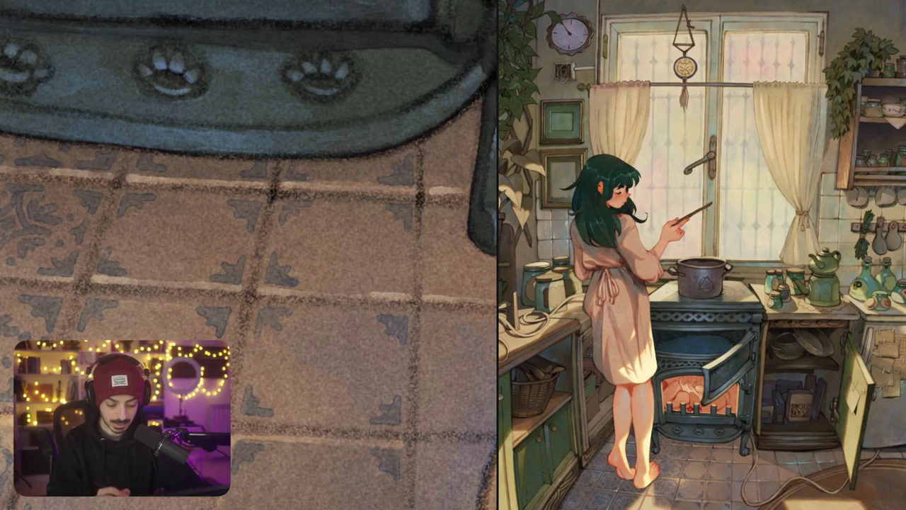
# Add small dark ornament marks to the tile corners under the stove
pyautogui.scroll(-5, 416, 182)
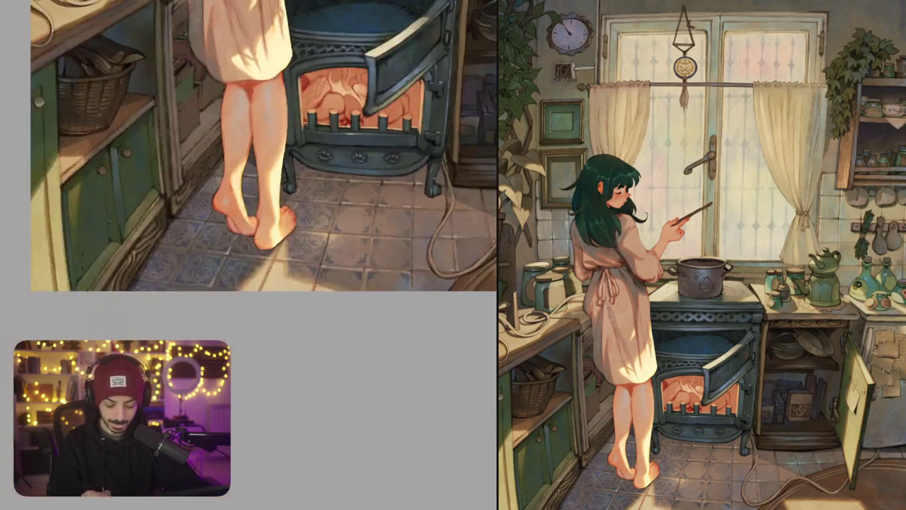
pyautogui.scroll(5, 416, 182)
pyautogui.moveTo(425, 212)
pyautogui.mouseDown()
pyautogui.moveTo(425, 170)
pyautogui.moveTo(407, 236)
pyautogui.moveTo(399, 225)
pyautogui.moveTo(386, 238)
pyautogui.moveTo(405, 240)
pyautogui.mouseUp()
pyautogui.scroll(-3, 249, 254)
pyautogui.scroll(-2, 250, 255)
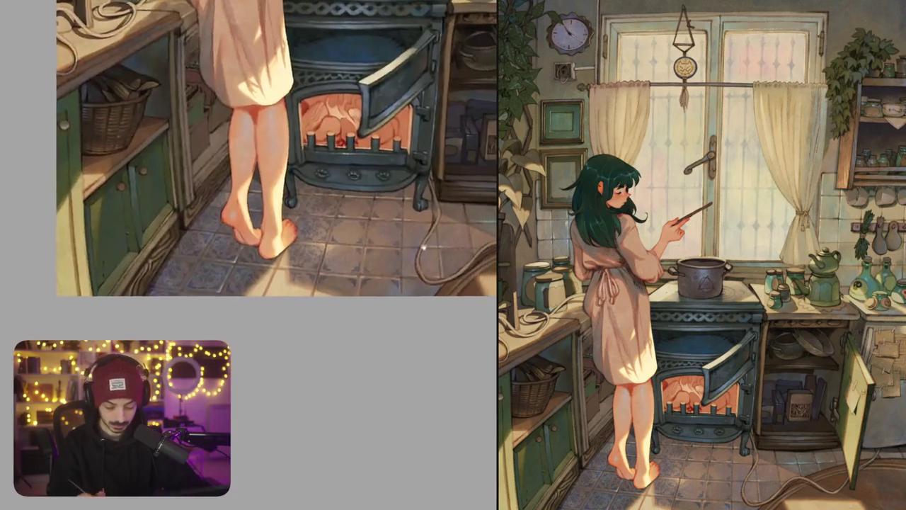
pyautogui.scroll(3, 249, 254)
pyautogui.scroll(3, 249, 254)
pyautogui.scroll(-1, 376, 221)
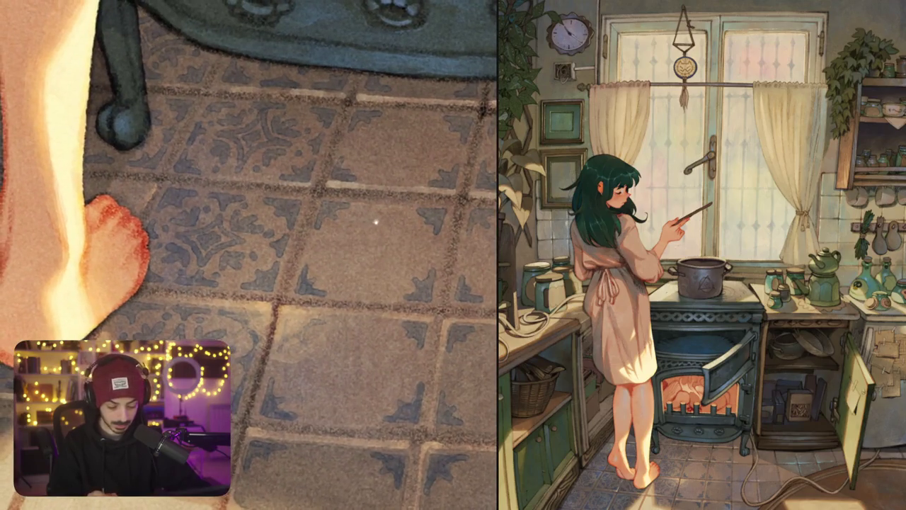
pyautogui.moveTo(368, 208)
pyautogui.mouseDown()
pyautogui.moveTo(401, 211)
pyautogui.moveTo(379, 222)
pyautogui.mouseUp()
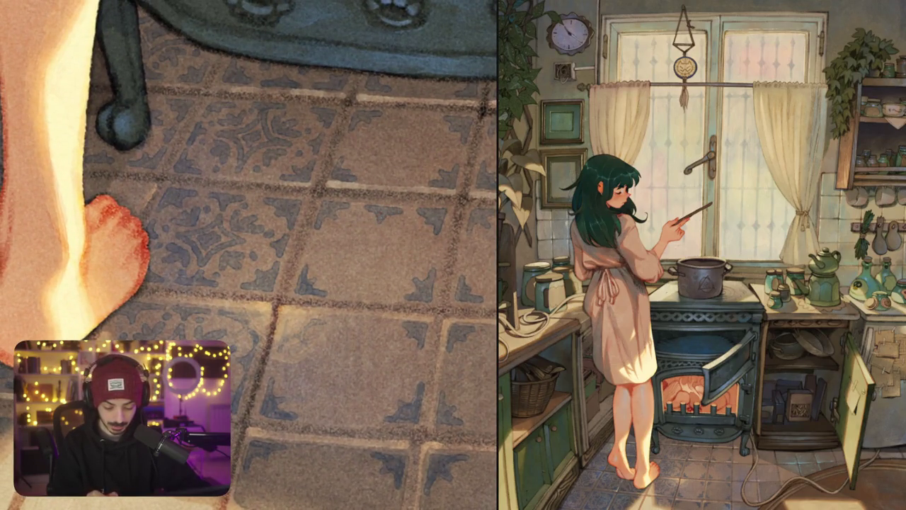
pyautogui.moveTo(311, 237); pyautogui.dragTo(311, 260)
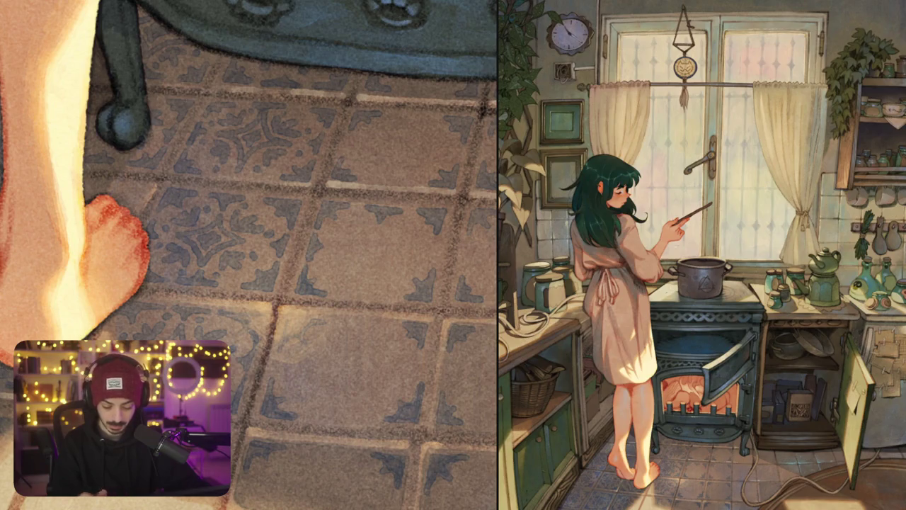
pyautogui.moveTo(429, 238); pyautogui.dragTo(427, 254)
pyautogui.moveTo(343, 286)
pyautogui.mouseDown()
pyautogui.moveTo(380, 299)
pyautogui.moveTo(367, 298)
pyautogui.moveTo(340, 351)
pyautogui.mouseUp()
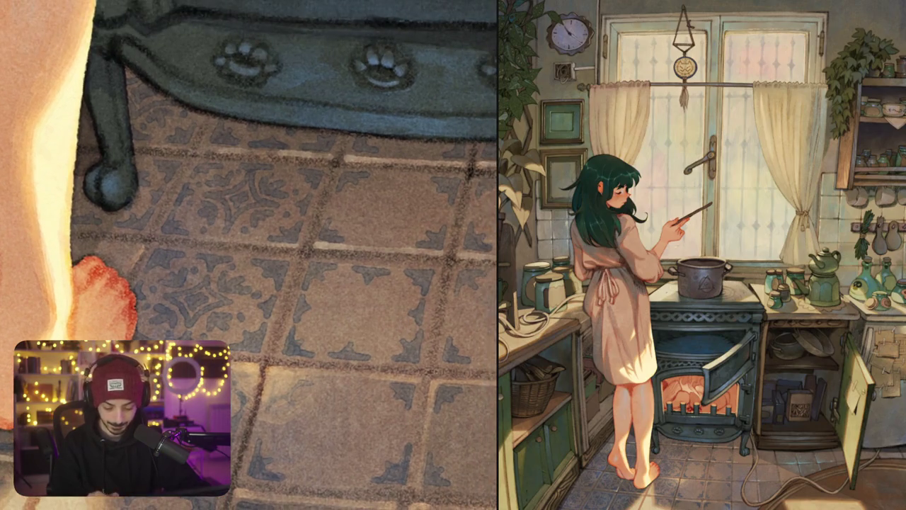
# Darken the light grout highlights between the floor tiles
pyautogui.moveTo(358, 241); pyautogui.dragTo(398, 242)
pyautogui.moveTo(330, 200); pyautogui.dragTo(335, 213)
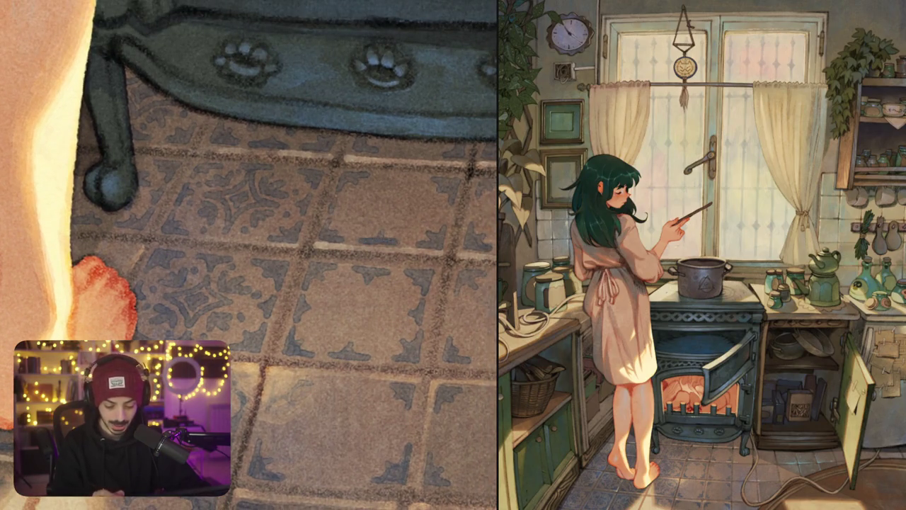
pyautogui.moveTo(448, 207); pyautogui.dragTo(446, 222)
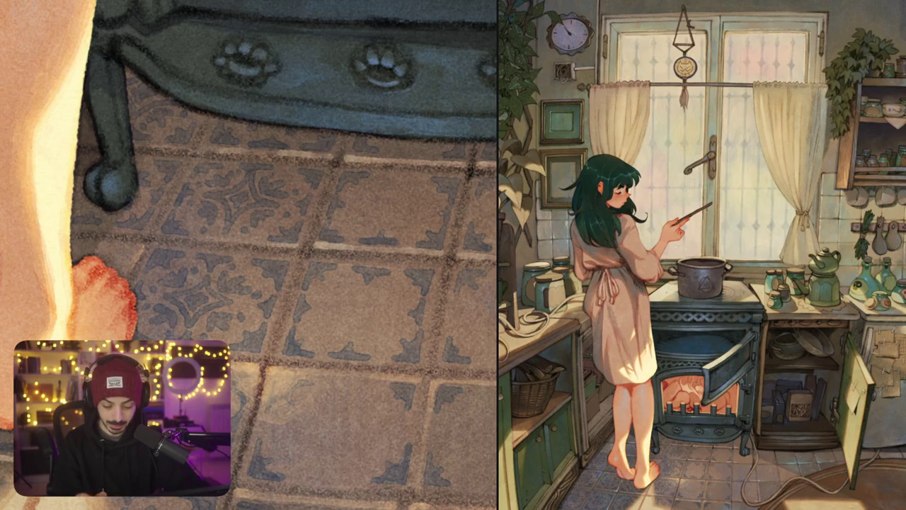
pyautogui.moveTo(391, 154)
pyautogui.mouseDown()
pyautogui.moveTo(417, 154)
pyautogui.moveTo(420, 180)
pyautogui.mouseUp()
pyautogui.scroll(-2, 419, 190)
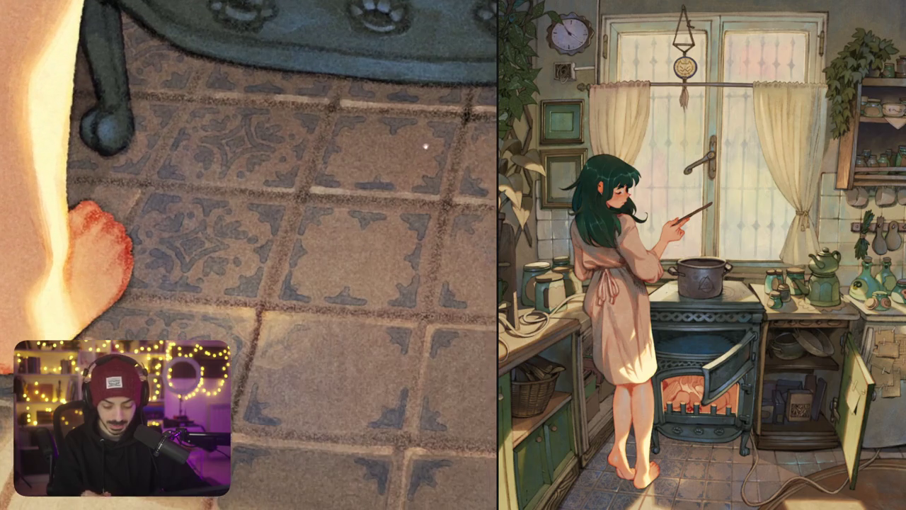
pyautogui.scroll(-1, 425, 187)
pyautogui.scroll(-2, 438, 185)
# Darken the tile-edge and vertical grout lines, undoing one stray stroke
pyautogui.moveTo(351, 212); pyautogui.dragTo(390, 215)
pyautogui.scroll(-1, 248, 211)
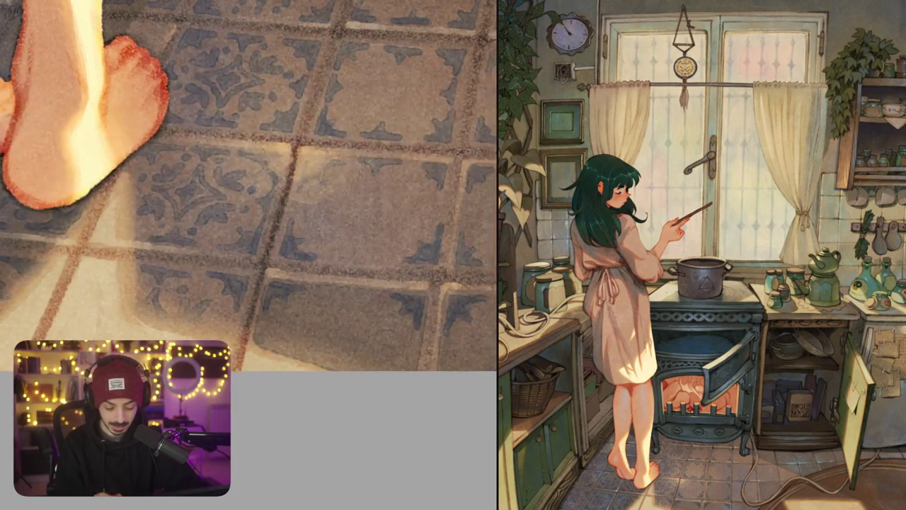
pyautogui.moveTo(328, 257)
pyautogui.mouseDown()
pyautogui.moveTo(358, 249)
pyautogui.moveTo(373, 259)
pyautogui.mouseUp()
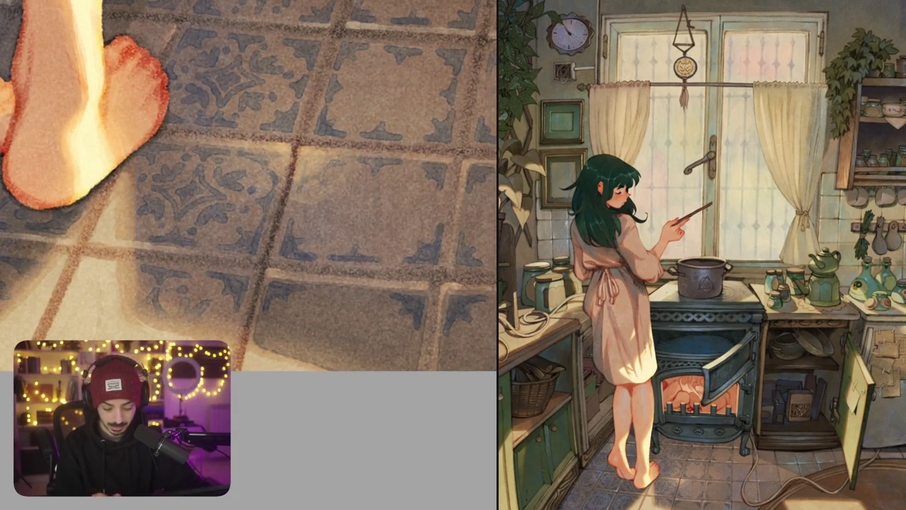
pyautogui.moveTo(439, 192); pyautogui.dragTo(435, 266)
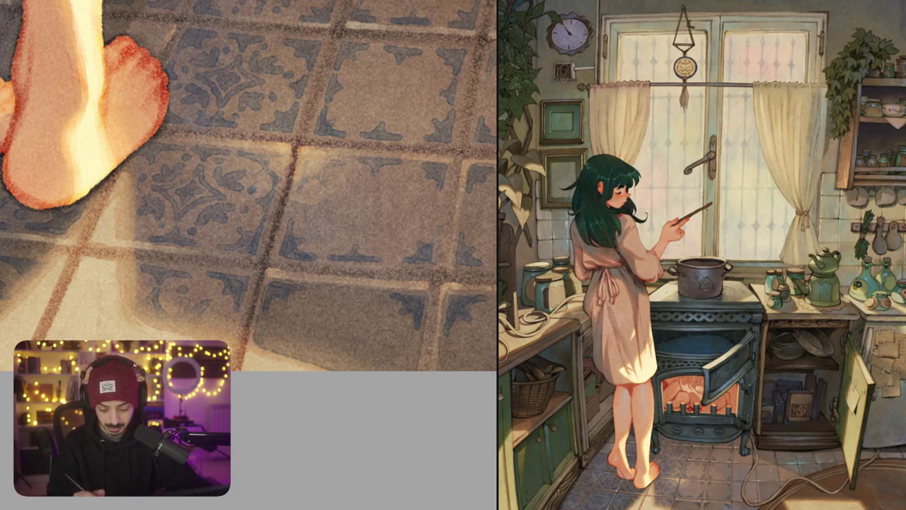
pyautogui.moveTo(435, 228); pyautogui.dragTo(430, 263)
pyautogui.moveTo(438, 194); pyautogui.dragTo(434, 223)
pyautogui.moveTo(296, 195); pyautogui.dragTo(291, 217)
pyautogui.hotkey('ctrl', 'z')
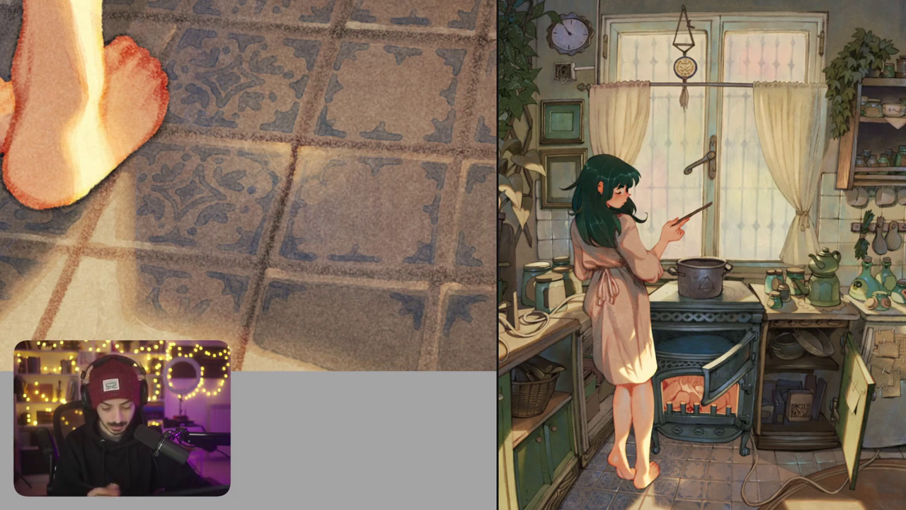
# Paint small blue ornament strokes along the edges of two tiles
pyautogui.scroll(-2, 449, 187)
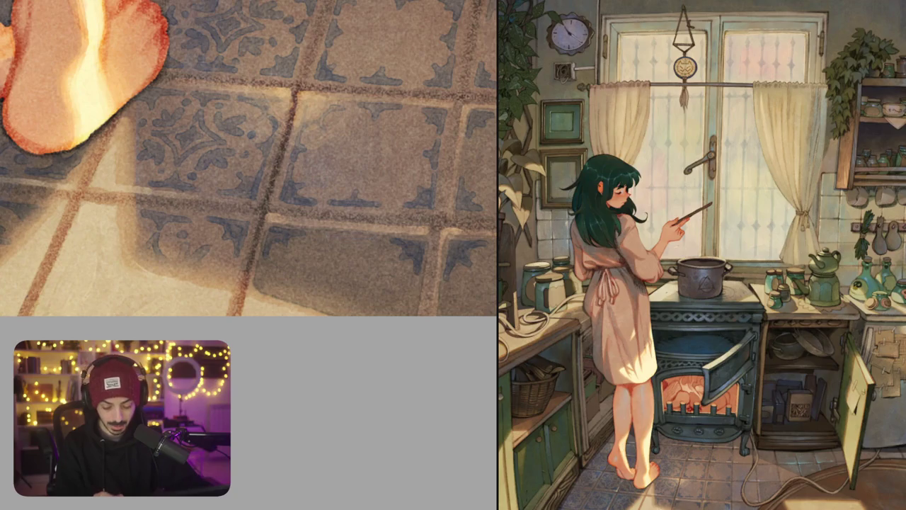
pyautogui.hscroll(5, 260, 241)
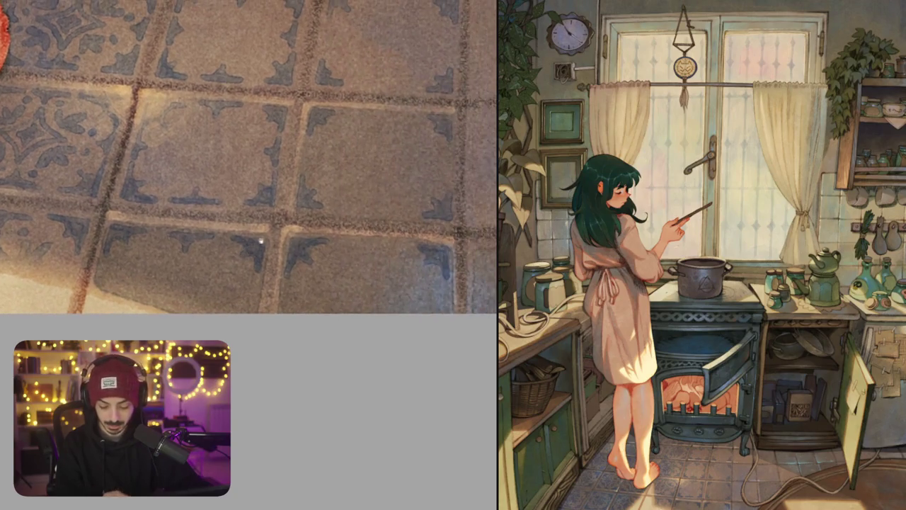
pyautogui.moveTo(285, 286); pyautogui.dragTo(291, 314)
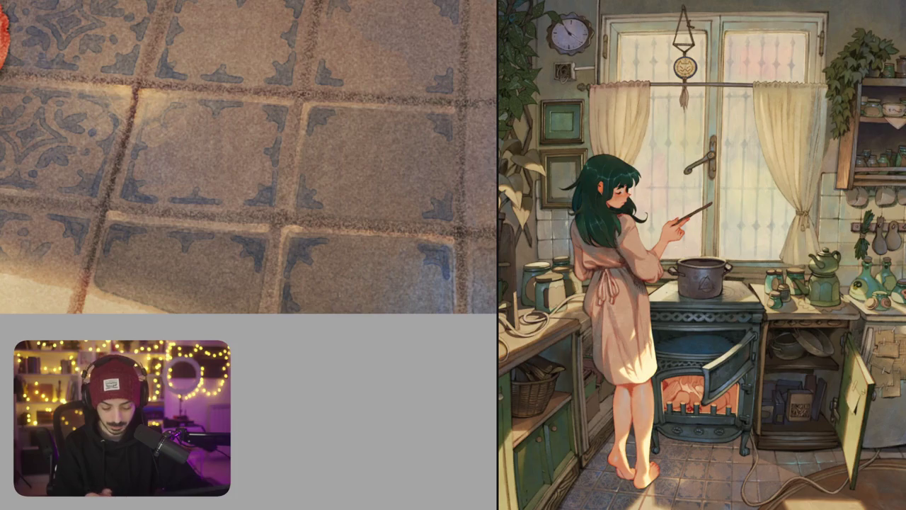
pyautogui.moveTo(448, 284)
pyautogui.mouseDown()
pyautogui.moveTo(448, 310)
pyautogui.moveTo(432, 315)
pyautogui.mouseUp()
# Sketch a dark arrow curving up toward the stove, plus a few annotation strokes
pyautogui.moveTo(248, 170)
pyautogui.mouseDown()
pyautogui.moveTo(243, 196)
pyautogui.moveTo(241, 182)
pyautogui.mouseUp()
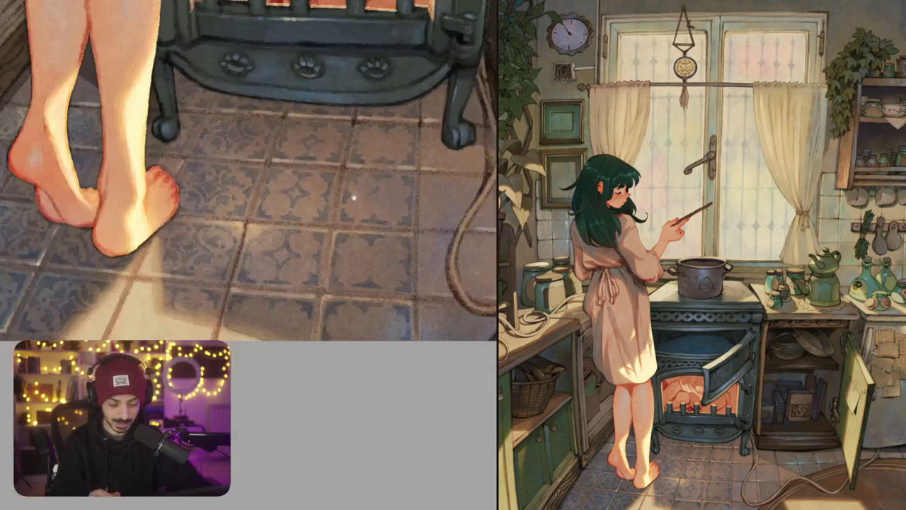
pyautogui.moveTo(316, 113)
pyautogui.mouseDown()
pyautogui.moveTo(272, 280)
pyautogui.moveTo(293, 319)
pyautogui.moveTo(382, 128)
pyautogui.moveTo(405, 155)
pyautogui.mouseUp()
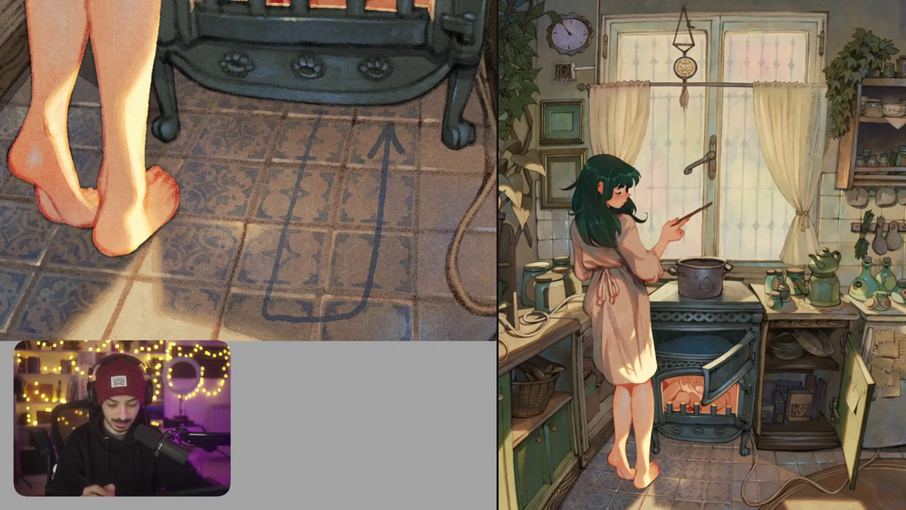
pyautogui.scroll(5, 387, 188)
pyautogui.scroll(5, 360, 182)
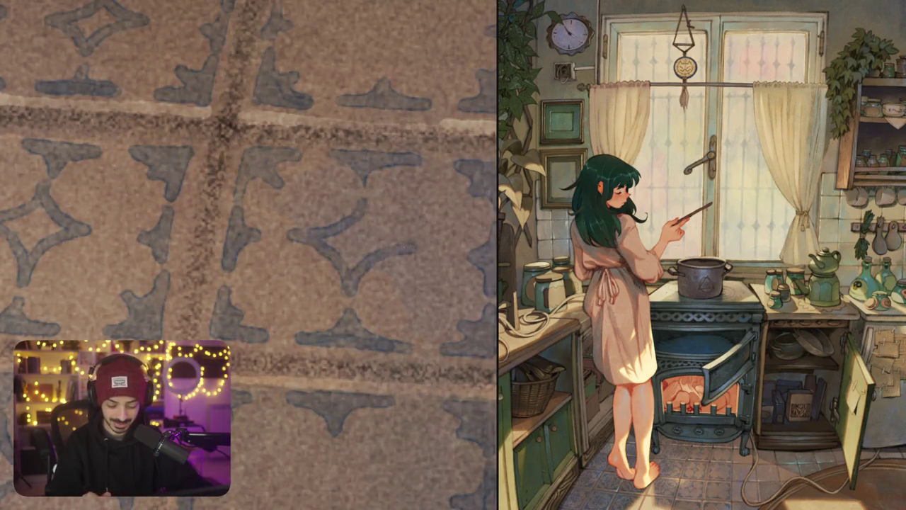
pyautogui.scroll(-2, 384, 245)
pyautogui.moveTo(376, 99); pyautogui.dragTo(312, 122)
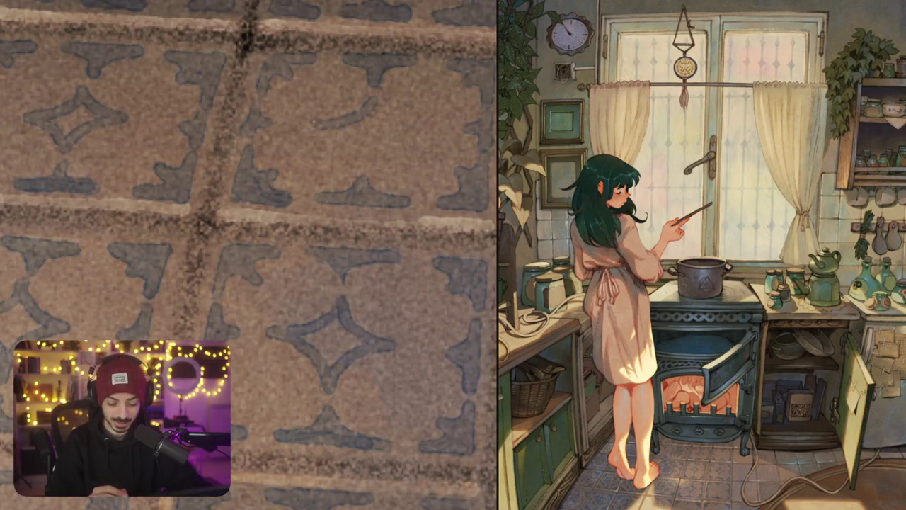
pyautogui.moveTo(374, 96); pyautogui.dragTo(333, 126)
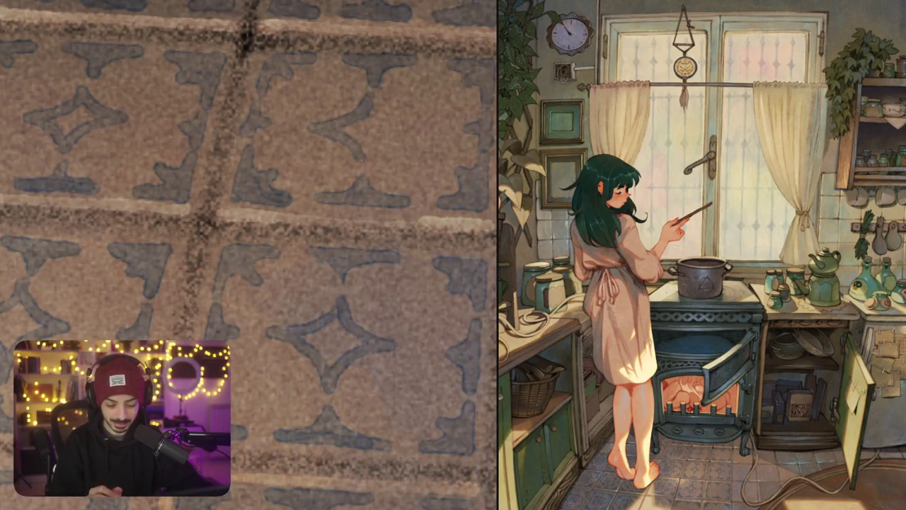
pyautogui.moveTo(403, 103); pyautogui.dragTo(398, 270)
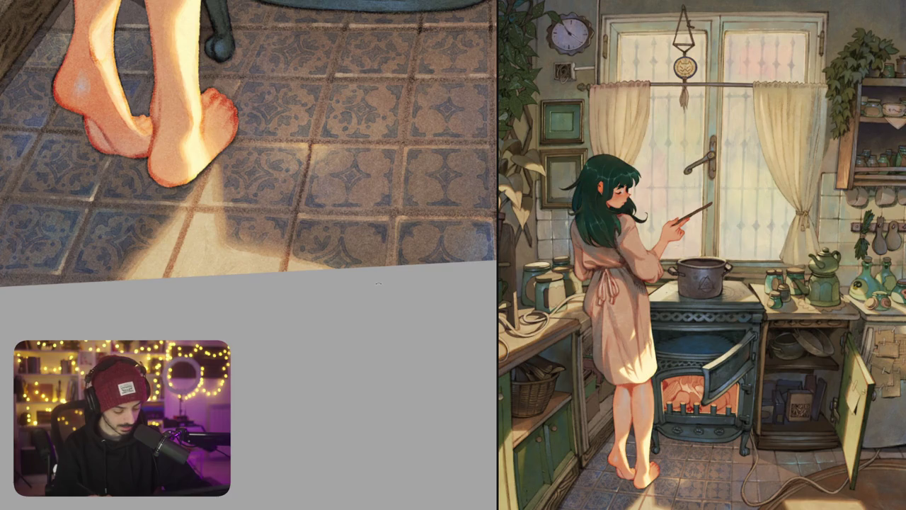
# Zoom and rotate the canvas, then add dark ornament marks inside one tile
pyautogui.scroll(2, 374, 287)
pyautogui.scroll(3, 379, 241)
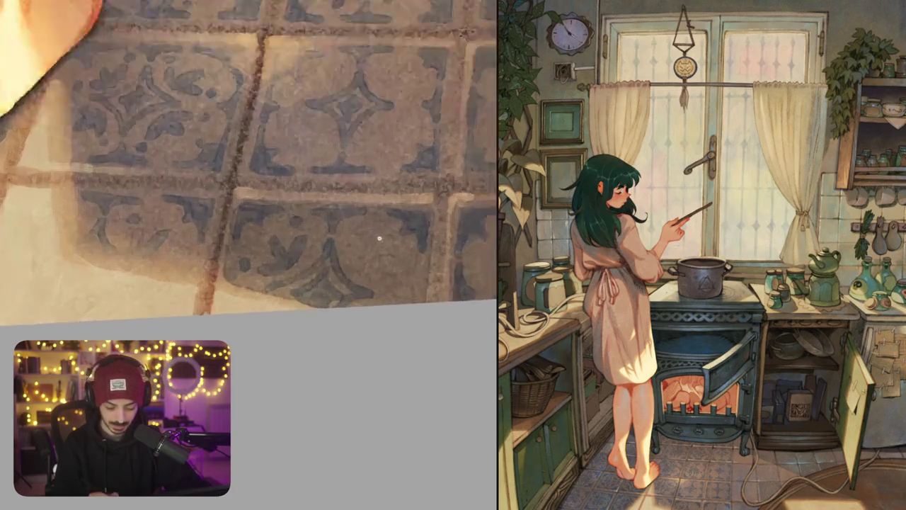
pyautogui.scroll(3, 361, 248)
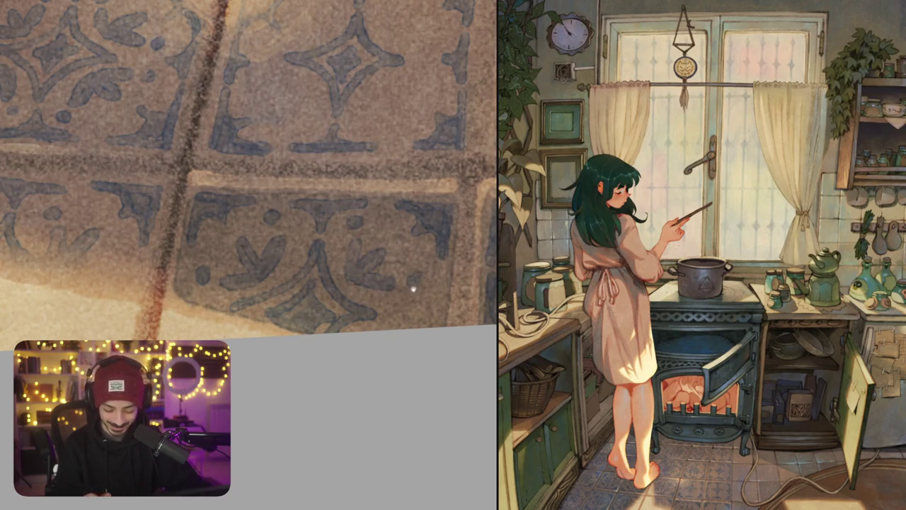
pyautogui.moveTo(411, 287)
pyautogui.mouseDown()
pyautogui.moveTo(382, 269)
pyautogui.moveTo(371, 237)
pyautogui.mouseUp()
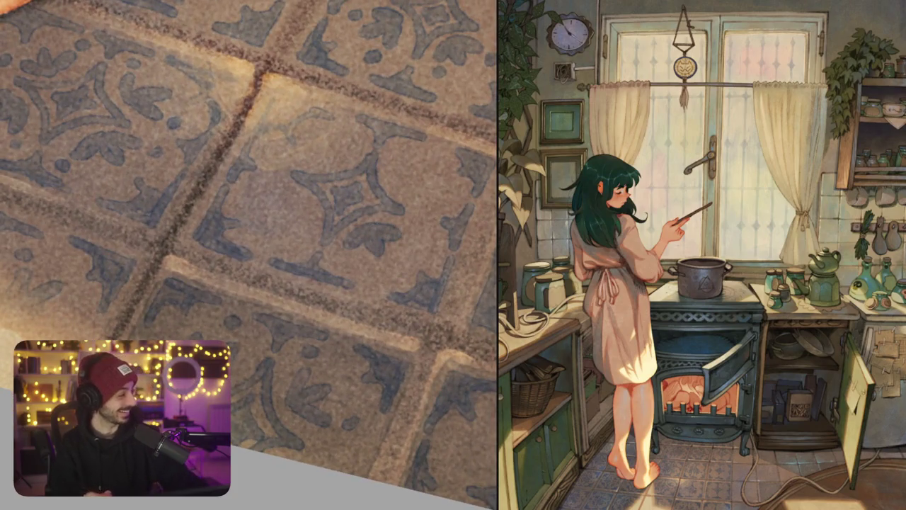
pyautogui.moveTo(386, 236); pyautogui.dragTo(425, 297)
pyautogui.moveTo(252, 178)
pyautogui.mouseDown()
pyautogui.moveTo(292, 194)
pyautogui.moveTo(290, 216)
pyautogui.moveTo(303, 214)
pyautogui.mouseUp()
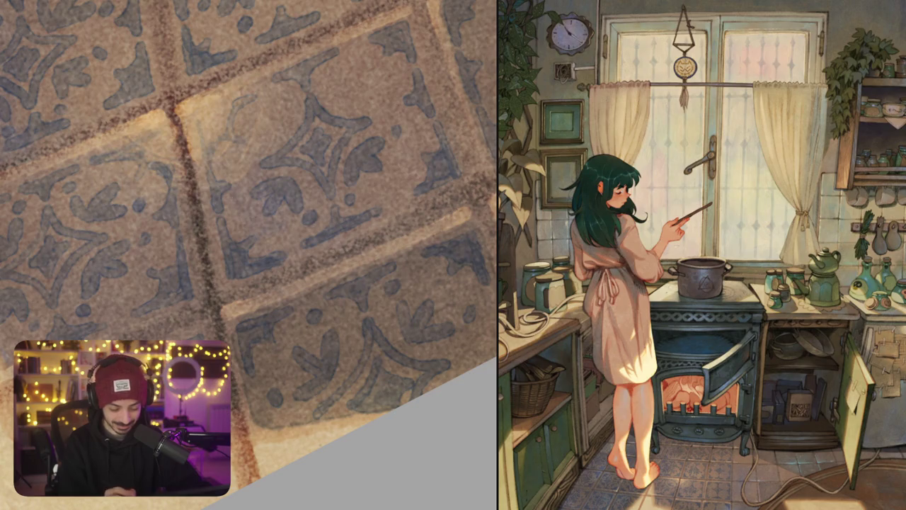
# With the tiles turned diagonally, paint dark leaf flourishes into the next tiles' ornaments
pyautogui.moveTo(236, 200)
pyautogui.mouseDown()
pyautogui.moveTo(269, 208)
pyautogui.moveTo(297, 234)
pyautogui.moveTo(238, 250)
pyautogui.mouseUp()
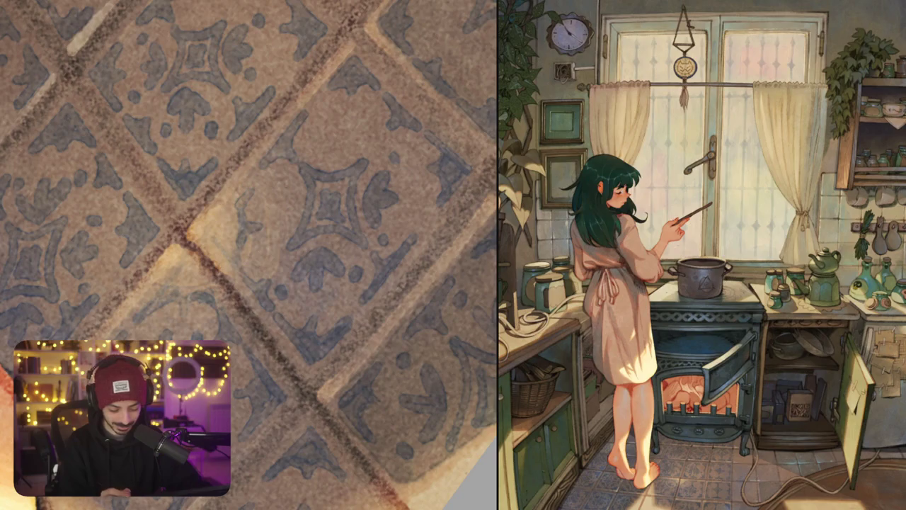
pyautogui.moveTo(290, 193)
pyautogui.mouseDown()
pyautogui.moveTo(297, 215)
pyautogui.moveTo(269, 269)
pyautogui.mouseUp()
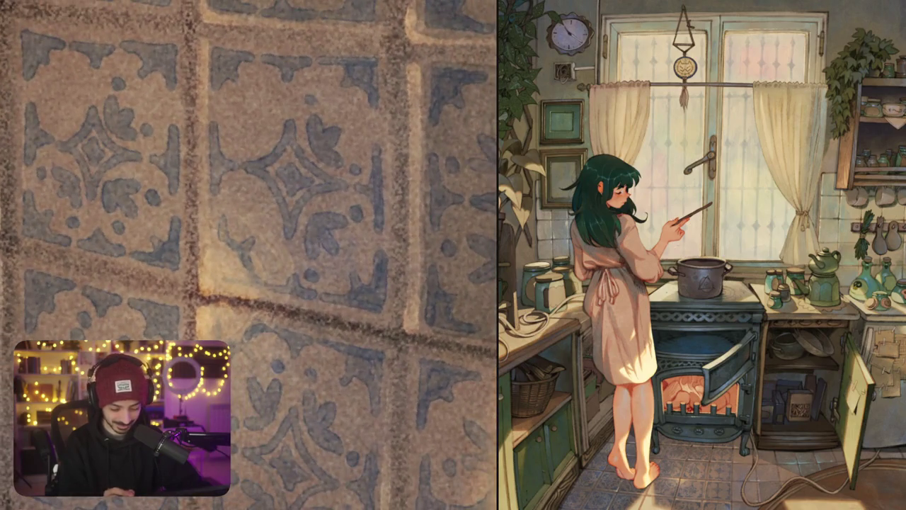
pyautogui.moveTo(240, 197)
pyautogui.mouseDown()
pyautogui.moveTo(269, 209)
pyautogui.moveTo(261, 227)
pyautogui.moveTo(269, 234)
pyautogui.moveTo(304, 206)
pyautogui.mouseUp()
pyautogui.moveTo(297, 241)
pyautogui.mouseDown()
pyautogui.moveTo(311, 263)
pyautogui.moveTo(344, 262)
pyautogui.mouseUp()
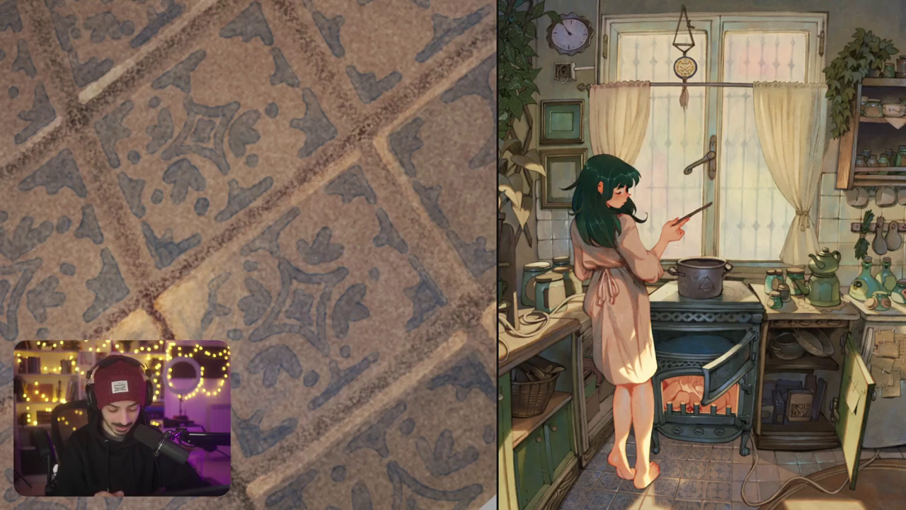
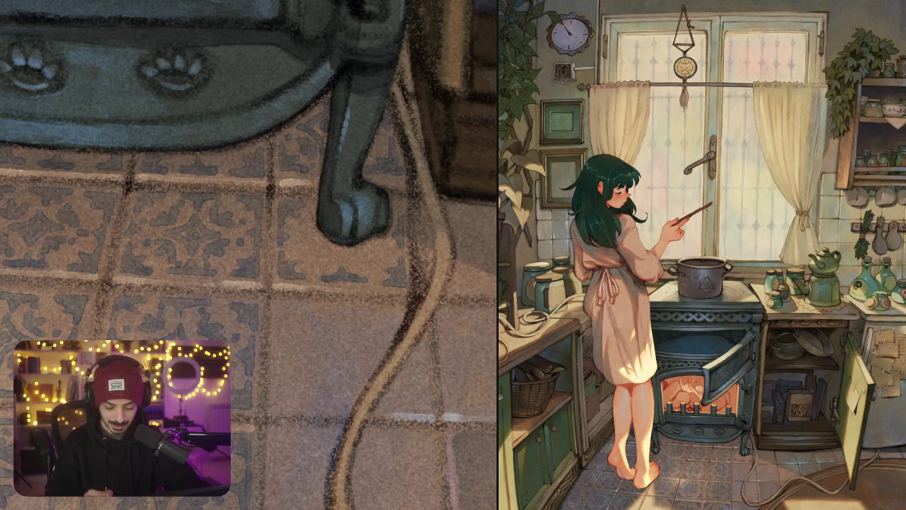
# Darken the grout lines and tile motifs around the stove foot, undoing one stray stroke
pyautogui.scroll(3, 347, 241)
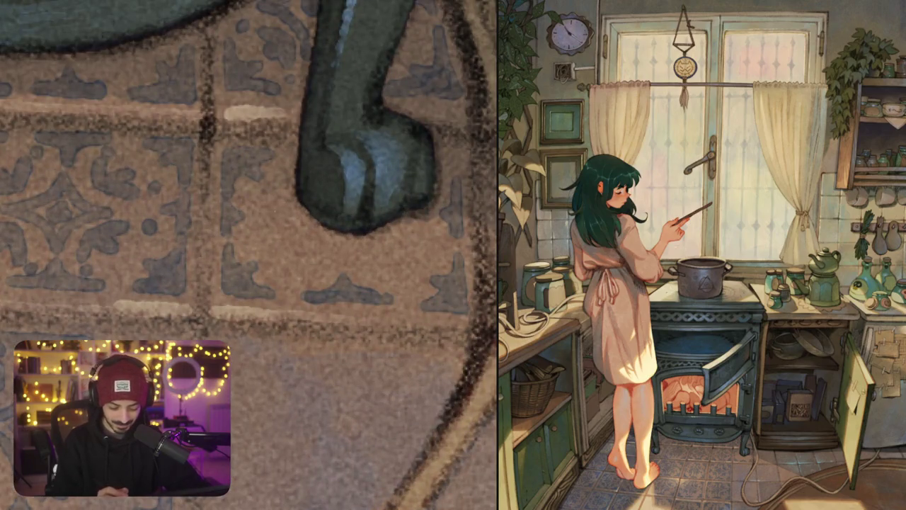
pyautogui.moveTo(297, 197)
pyautogui.mouseDown()
pyautogui.moveTo(266, 208)
pyautogui.moveTo(344, 261)
pyautogui.mouseUp()
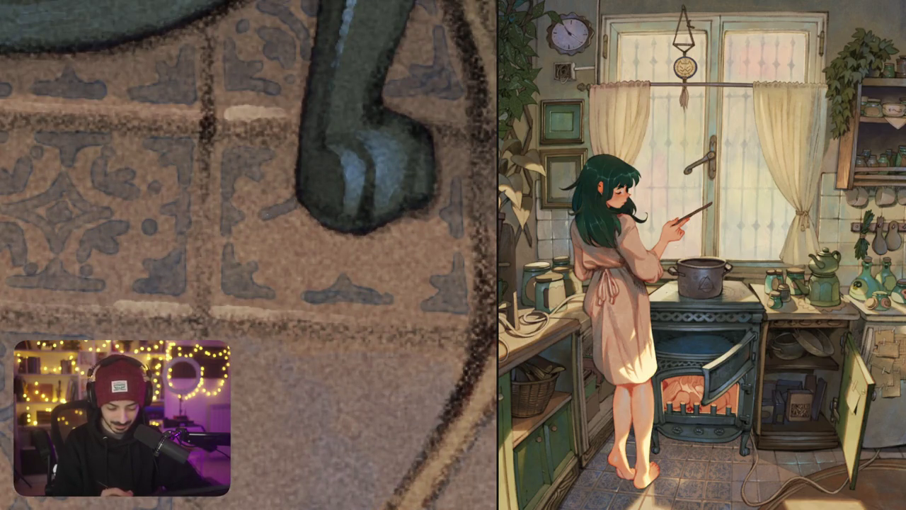
pyautogui.hotkey('ctrl', 'z')
pyautogui.moveTo(264, 202)
pyautogui.mouseDown()
pyautogui.moveTo(347, 262)
pyautogui.moveTo(368, 238)
pyautogui.mouseUp()
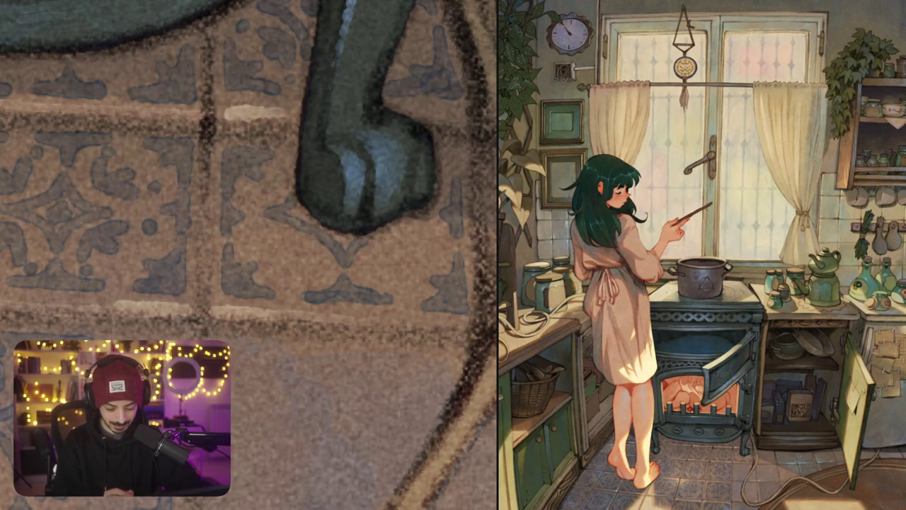
pyautogui.moveTo(294, 234)
pyautogui.mouseDown()
pyautogui.moveTo(268, 245)
pyautogui.moveTo(304, 265)
pyautogui.mouseUp()
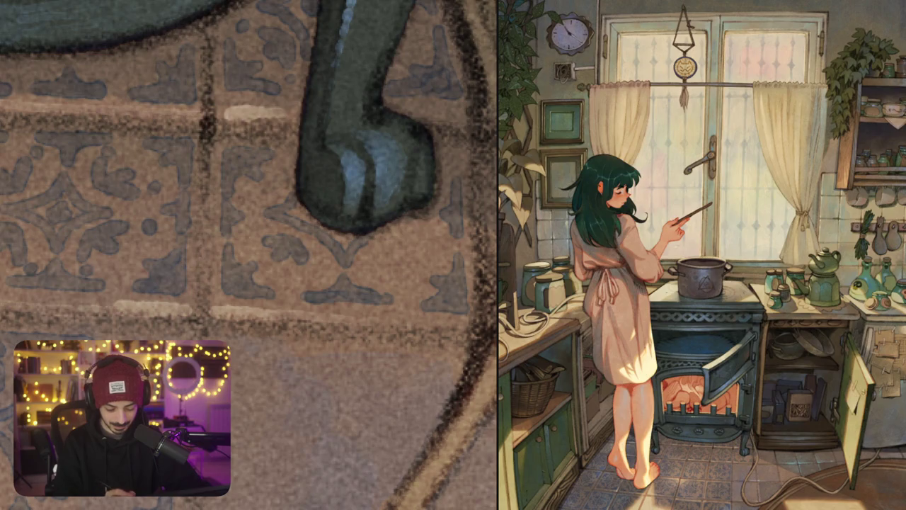
pyautogui.hscroll(2, 249, 255)
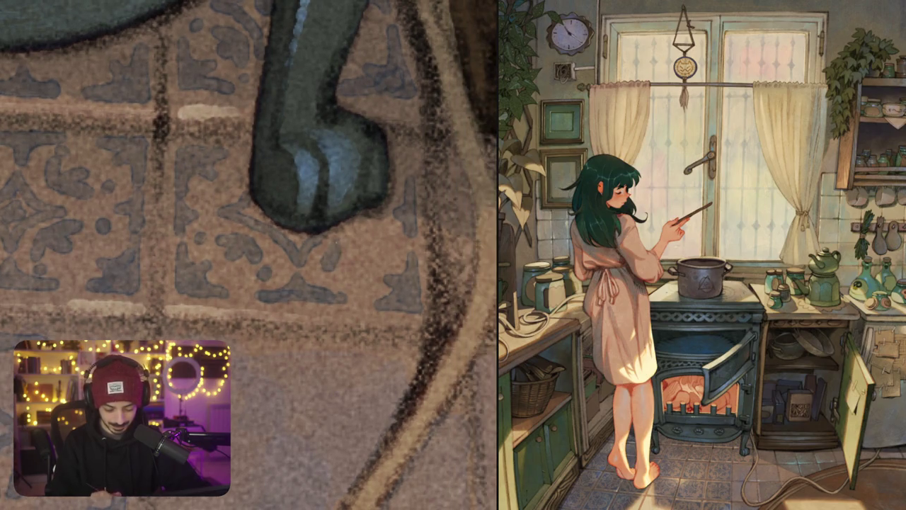
pyautogui.moveTo(339, 259); pyautogui.dragTo(372, 232)
pyautogui.moveTo(311, 269); pyautogui.dragTo(326, 280)
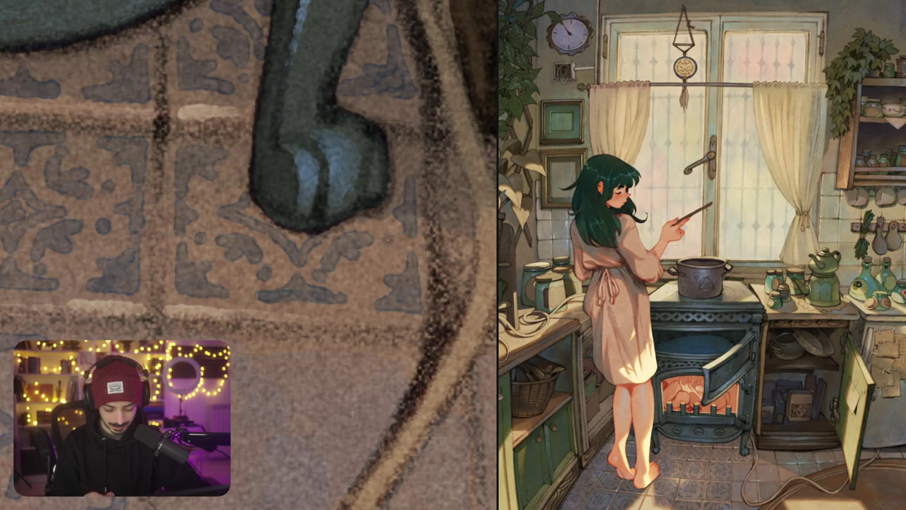
pyautogui.moveTo(384, 234); pyautogui.dragTo(392, 245)
# Paint a short dark line on the tile pattern and darken a horizontal grout line
pyautogui.hscroll(-2, 250, 255)
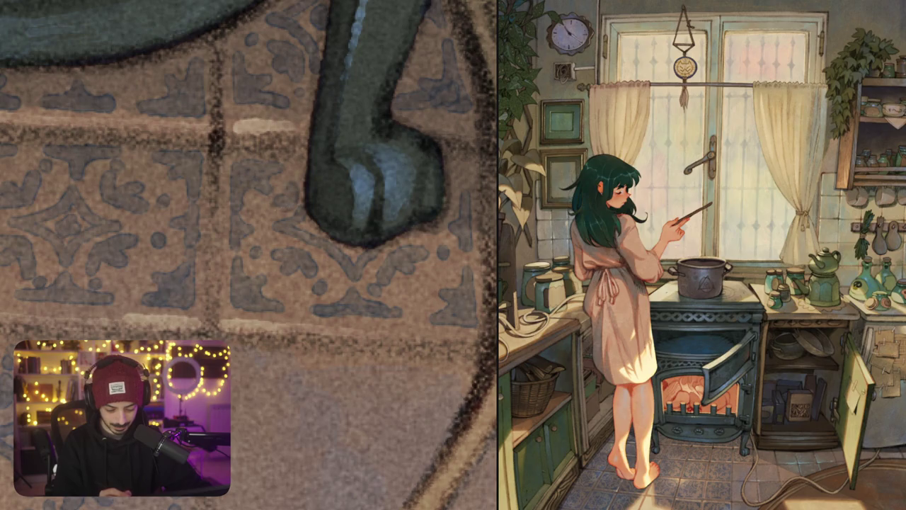
pyautogui.scroll(2, 255, 216)
pyautogui.scroll(-3, 322, 152)
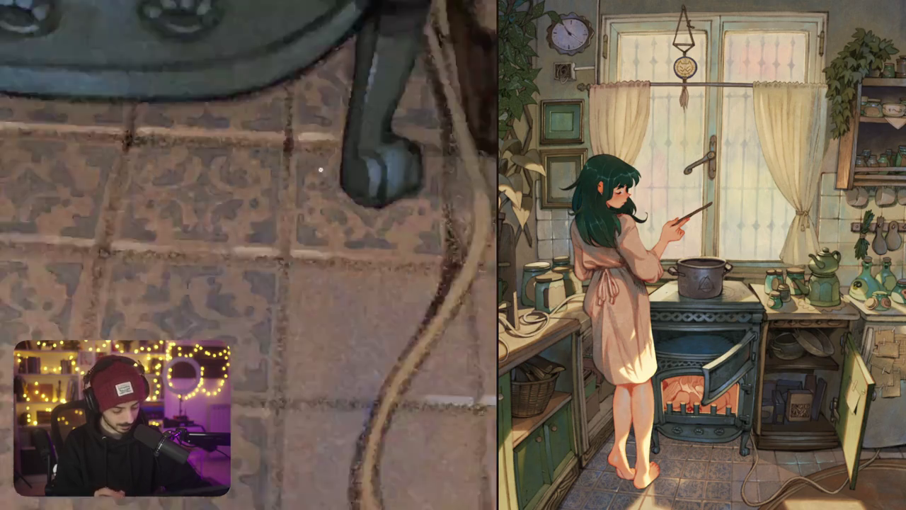
pyautogui.scroll(-2, 320, 170)
pyautogui.scroll(-2, 376, 239)
pyautogui.scroll(2, 347, 238)
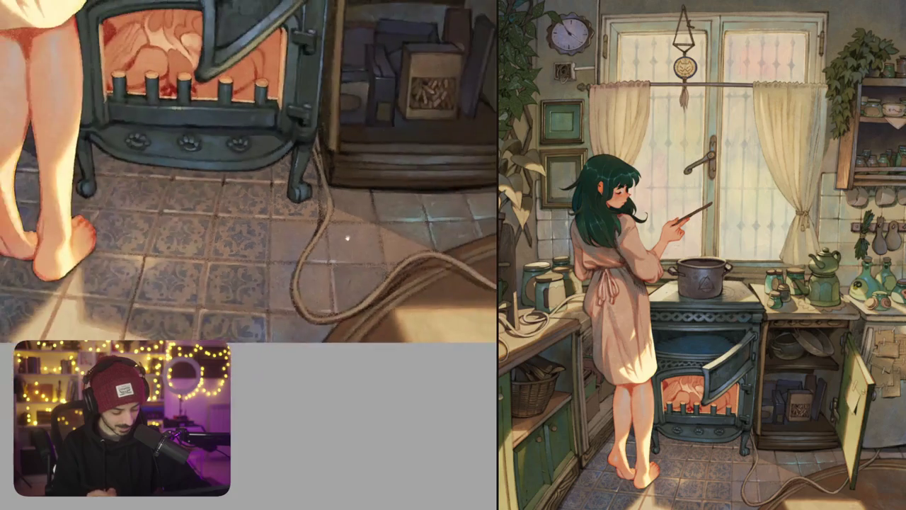
pyautogui.scroll(3, 339, 213)
pyautogui.scroll(2, 331, 189)
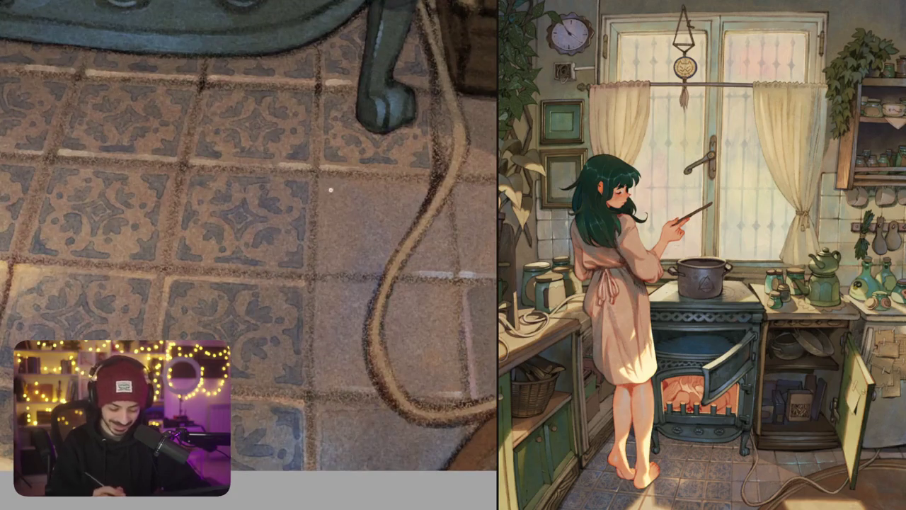
pyautogui.scroll(2, 331, 189)
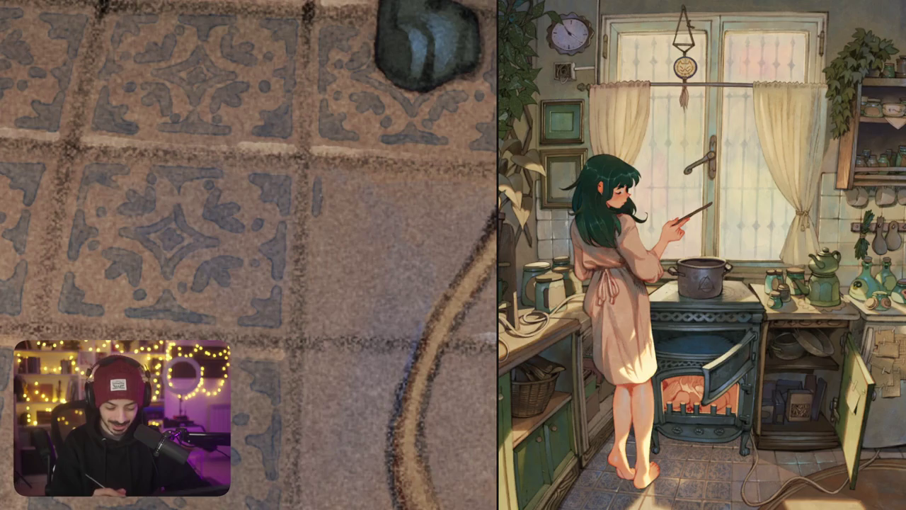
pyautogui.moveTo(365, 182); pyautogui.dragTo(323, 182)
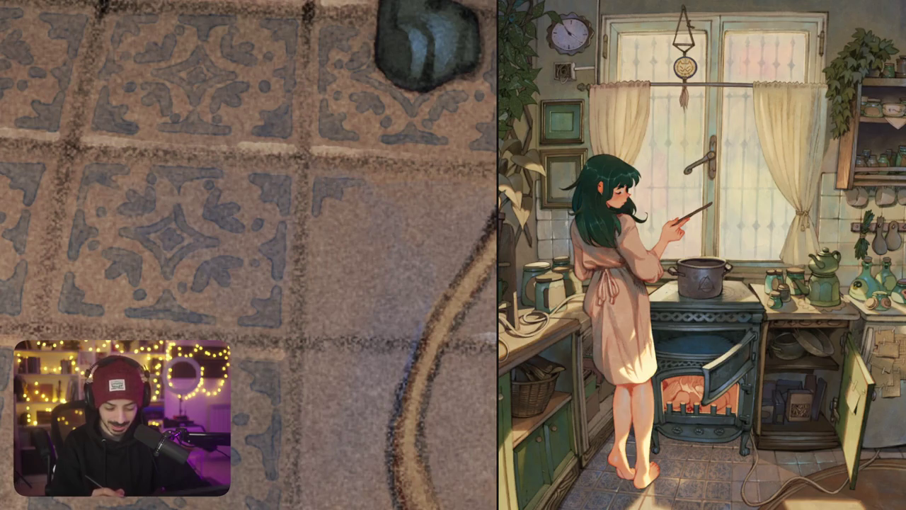
pyautogui.hscroll(1, 248, 255)
pyautogui.moveTo(425, 192); pyautogui.dragTo(473, 192)
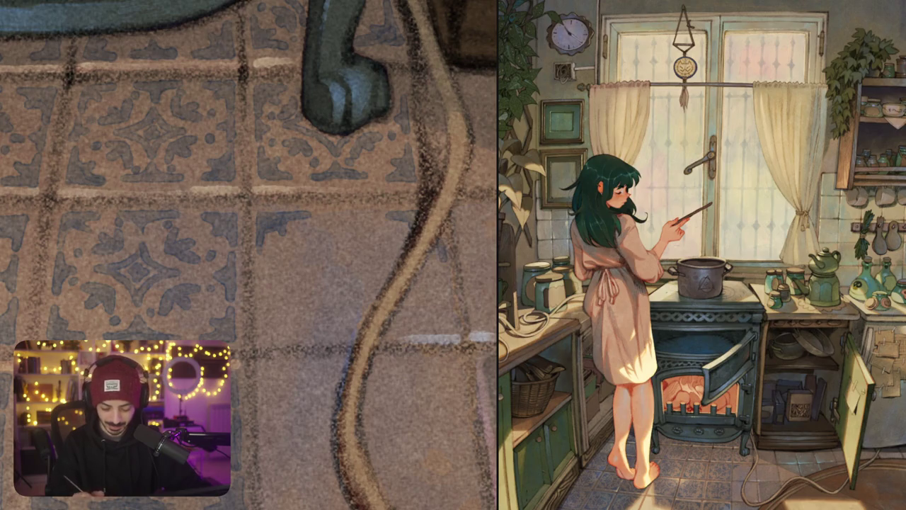
# Paint a blue-grey four-point star on the plain tile, redoing one curve of it
pyautogui.moveTo(439, 263)
pyautogui.mouseDown()
pyautogui.moveTo(438, 305)
pyautogui.moveTo(415, 304)
pyautogui.moveTo(431, 308)
pyautogui.mouseUp()
pyautogui.moveTo(260, 275); pyautogui.dragTo(261, 315)
pyautogui.moveTo(262, 272)
pyautogui.mouseDown()
pyautogui.moveTo(268, 293)
pyautogui.moveTo(304, 312)
pyautogui.mouseUp()
pyautogui.moveTo(267, 297); pyautogui.dragTo(267, 313)
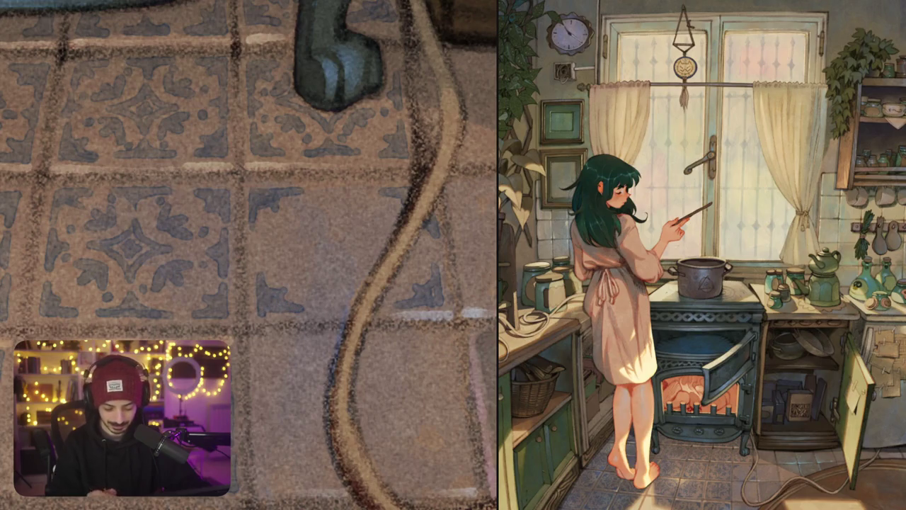
pyautogui.moveTo(337, 200)
pyautogui.mouseDown()
pyautogui.moveTo(333, 225)
pyautogui.moveTo(279, 250)
pyautogui.moveTo(334, 272)
pyautogui.moveTo(347, 316)
pyautogui.moveTo(384, 261)
pyautogui.mouseUp()
pyautogui.moveTo(341, 198); pyautogui.dragTo(401, 236)
pyautogui.hotkey('ctrl', 'z')
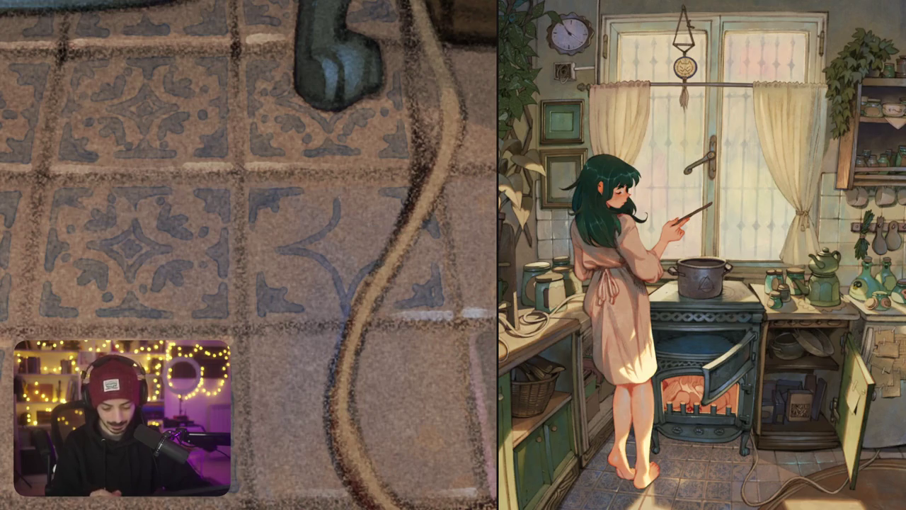
pyautogui.moveTo(339, 199)
pyautogui.mouseDown()
pyautogui.moveTo(363, 232)
pyautogui.moveTo(396, 245)
pyautogui.mouseUp()
pyautogui.moveTo(333, 233)
pyautogui.mouseDown()
pyautogui.moveTo(330, 255)
pyautogui.moveTo(358, 258)
pyautogui.moveTo(341, 245)
pyautogui.moveTo(346, 252)
pyautogui.mouseUp()
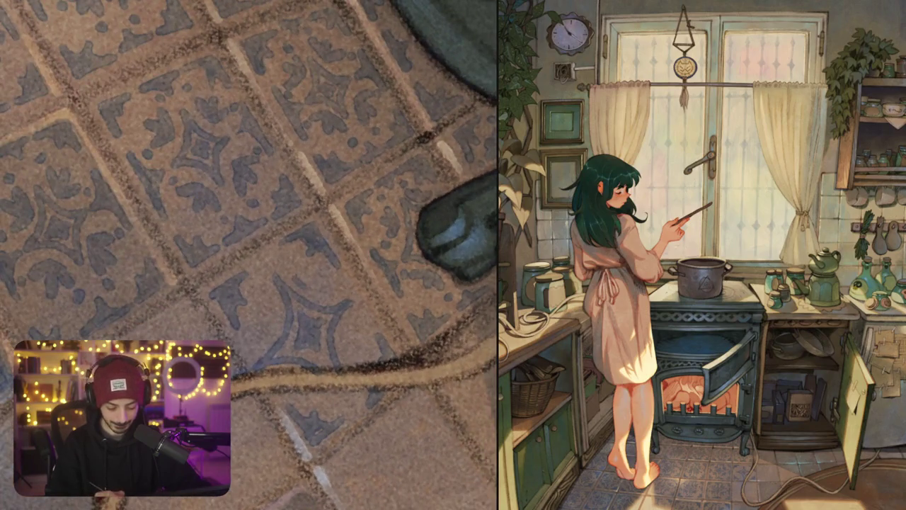
pyautogui.moveTo(294, 273)
pyautogui.mouseDown()
pyautogui.moveTo(306, 287)
pyautogui.moveTo(330, 291)
pyautogui.mouseUp()
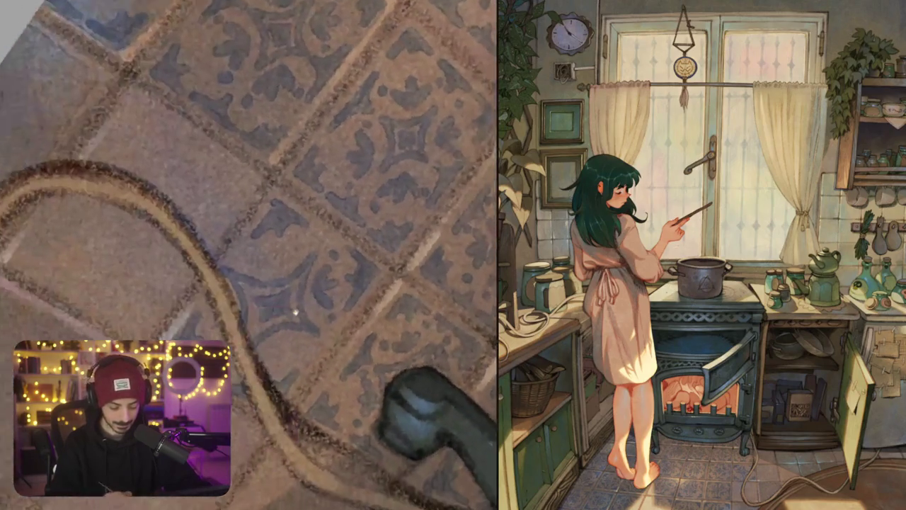
pyautogui.moveTo(270, 255); pyautogui.dragTo(307, 238)
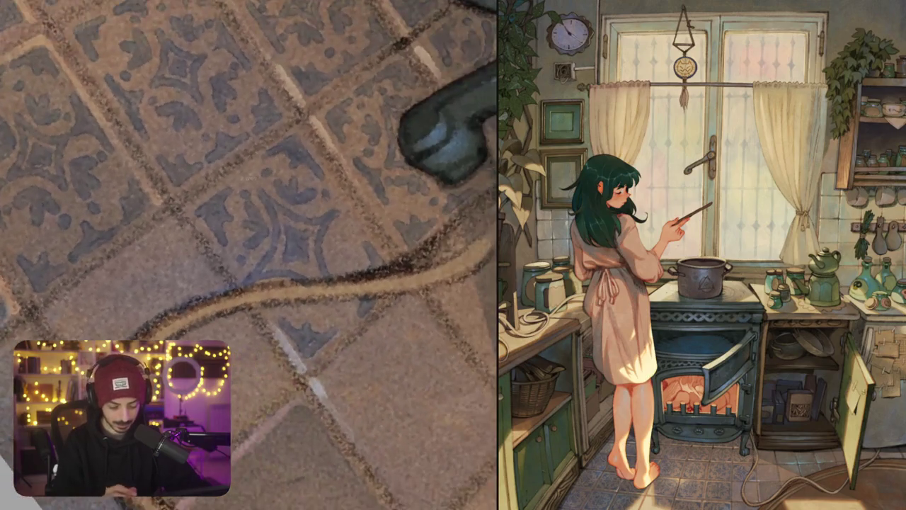
# Touch up the cable's edges and add small dark marks and a curving grout line nearby
pyautogui.moveTo(237, 180); pyautogui.dragTo(258, 168)
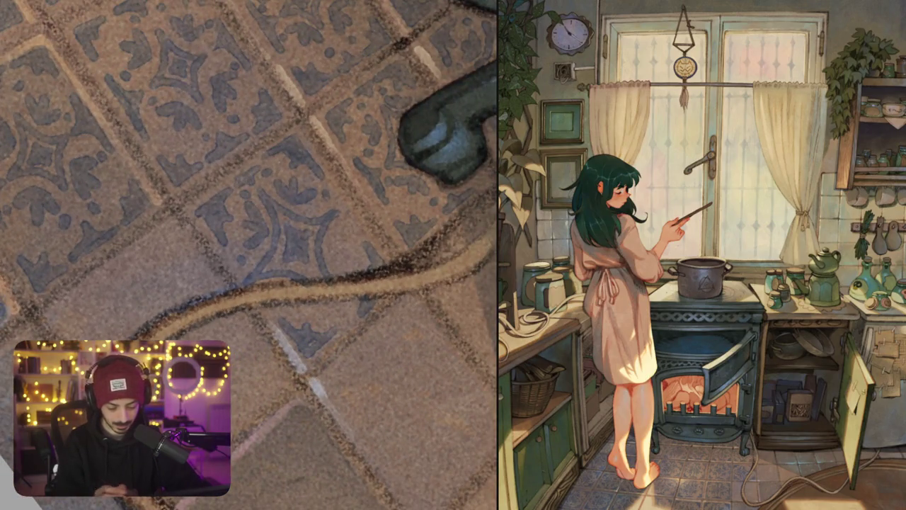
pyautogui.moveTo(337, 229)
pyautogui.mouseDown()
pyautogui.moveTo(353, 212)
pyautogui.moveTo(361, 230)
pyautogui.mouseUp()
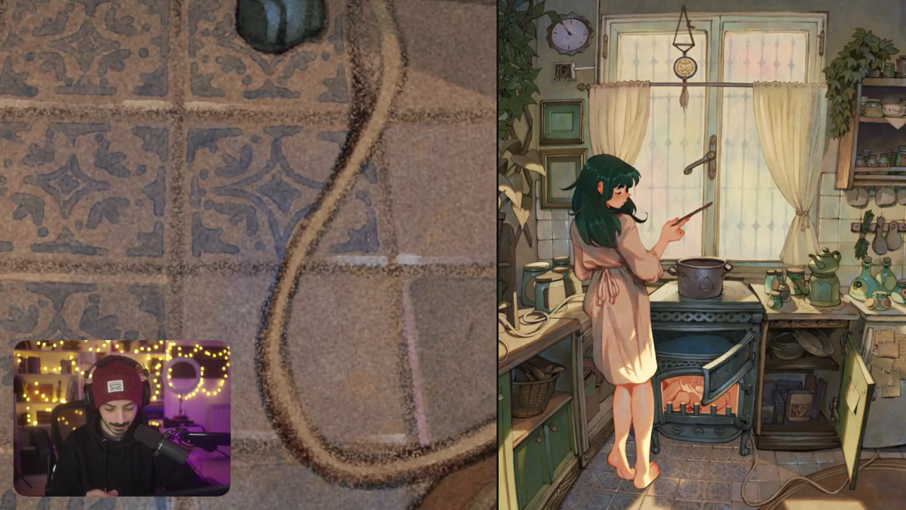
pyautogui.moveTo(375, 183); pyautogui.dragTo(372, 160)
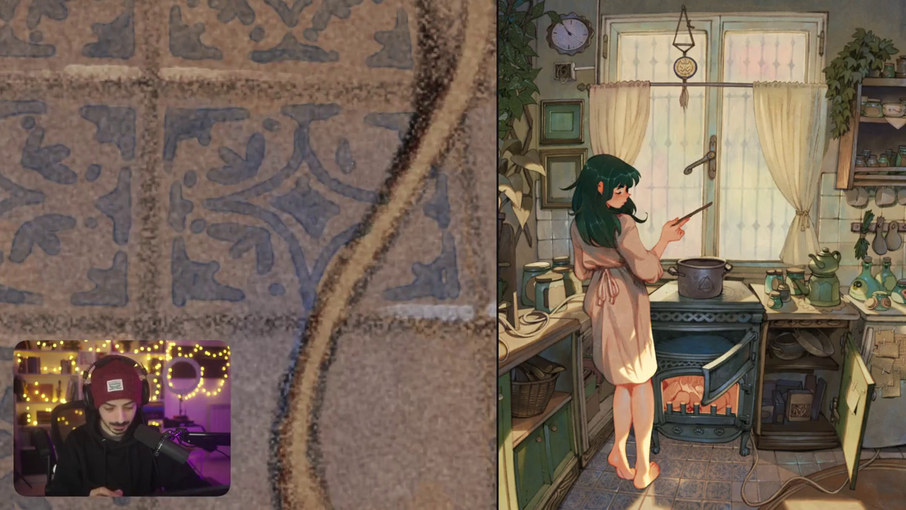
pyautogui.moveTo(386, 166); pyautogui.dragTo(355, 182)
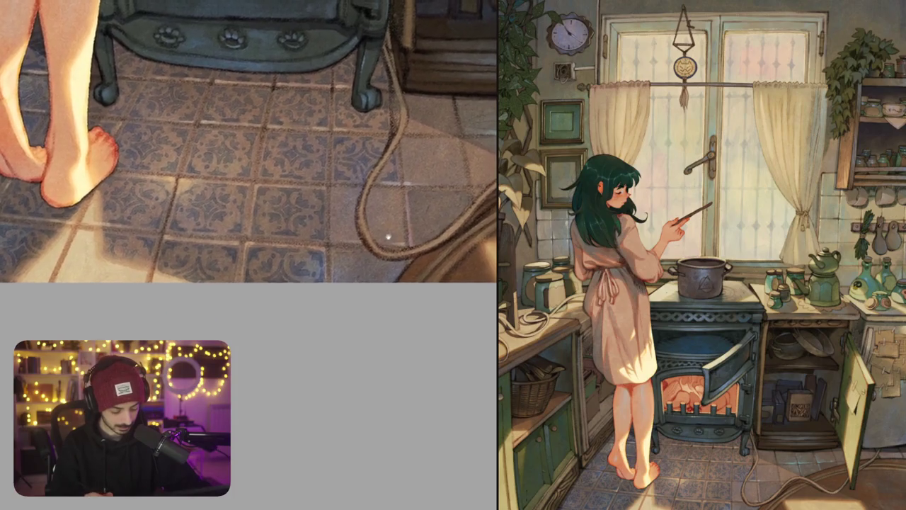
pyautogui.scroll(3, 341, 175)
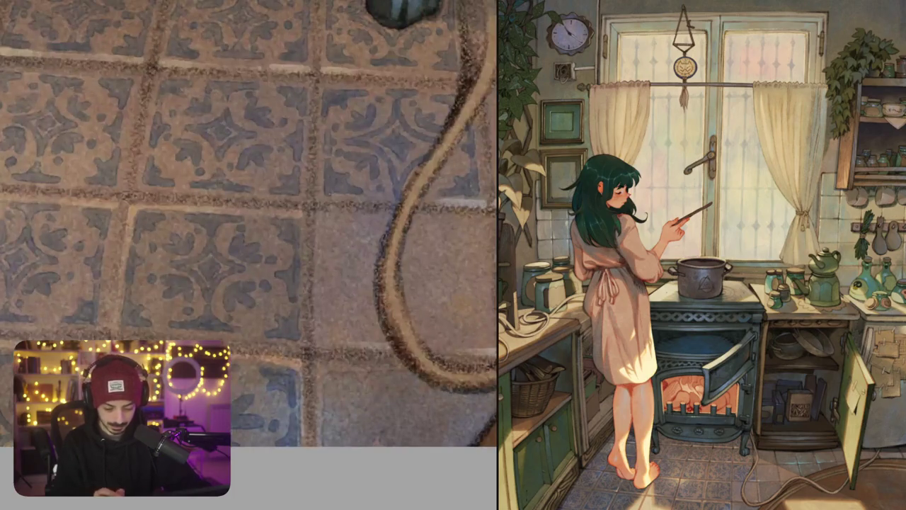
pyautogui.moveTo(354, 193); pyautogui.dragTo(344, 170)
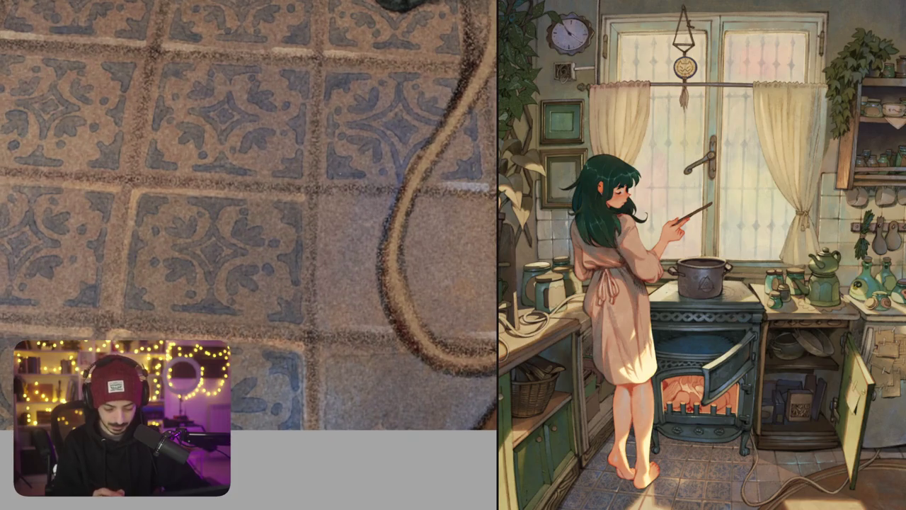
pyautogui.scroll(-2, 364, 197)
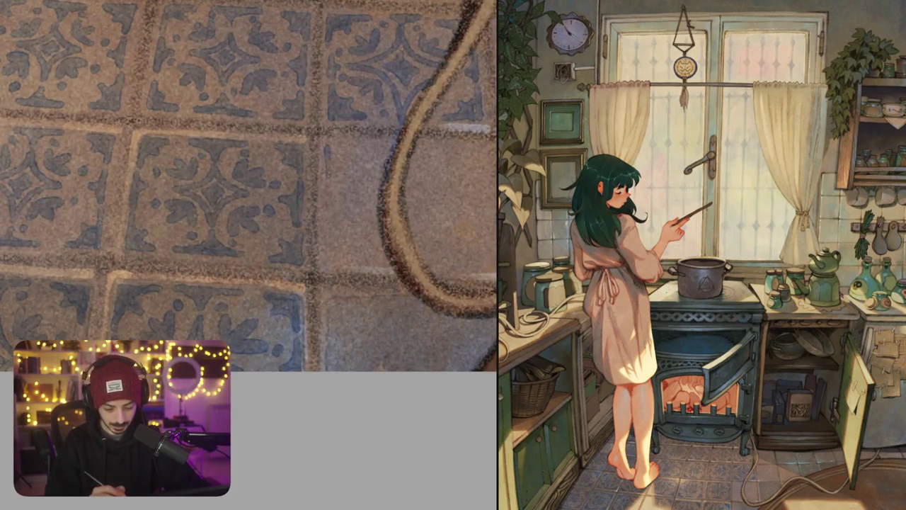
pyautogui.moveTo(365, 146); pyautogui.dragTo(330, 145)
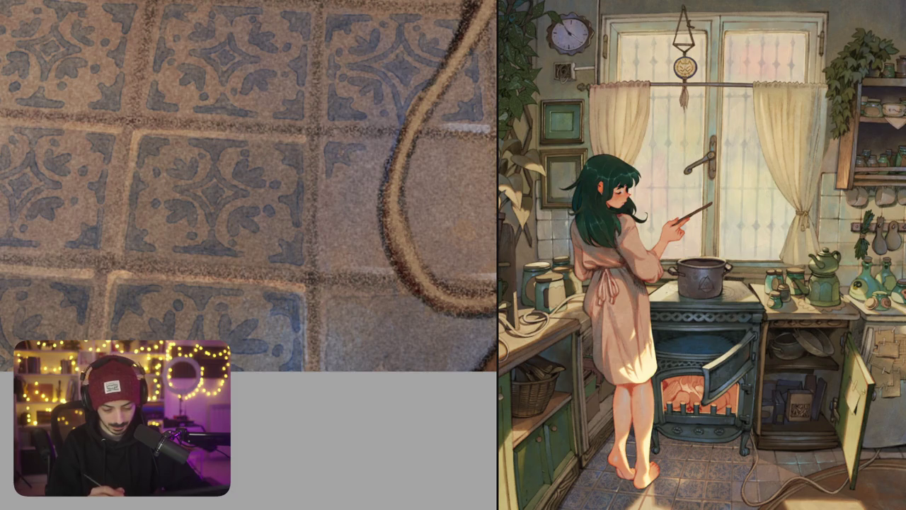
pyautogui.moveTo(451, 150)
pyautogui.mouseDown()
pyautogui.moveTo(476, 150)
pyautogui.moveTo(487, 180)
pyautogui.mouseUp()
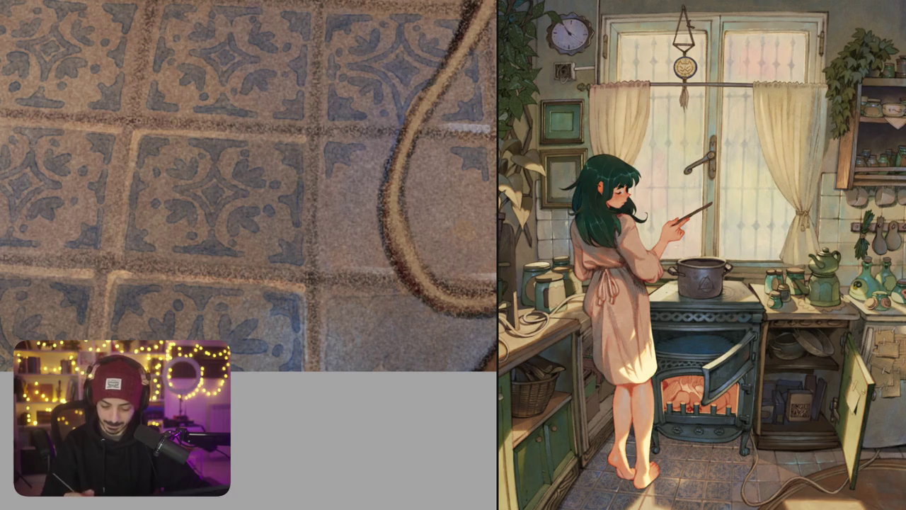
pyautogui.moveTo(492, 237)
pyautogui.mouseDown()
pyautogui.moveTo(491, 266)
pyautogui.moveTo(470, 258)
pyautogui.moveTo(456, 271)
pyautogui.moveTo(489, 260)
pyautogui.mouseUp()
# Paint a blue-grey motif with short dark strokes on the tiles beside the cable's curve
pyautogui.scroll(-2, 419, 253)
pyautogui.scroll(-2, 418, 253)
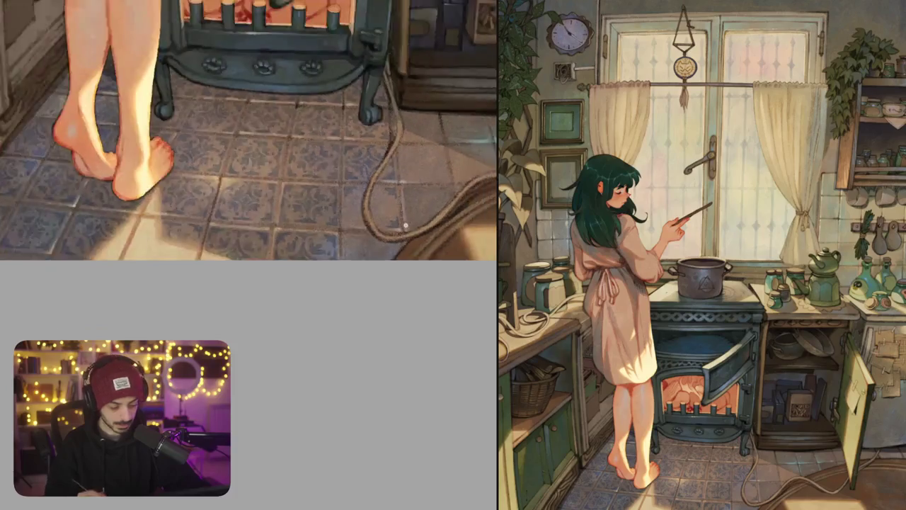
pyautogui.scroll(-1, 418, 253)
pyautogui.scroll(-2, 418, 254)
pyautogui.moveTo(419, 254); pyautogui.dragTo(348, 269)
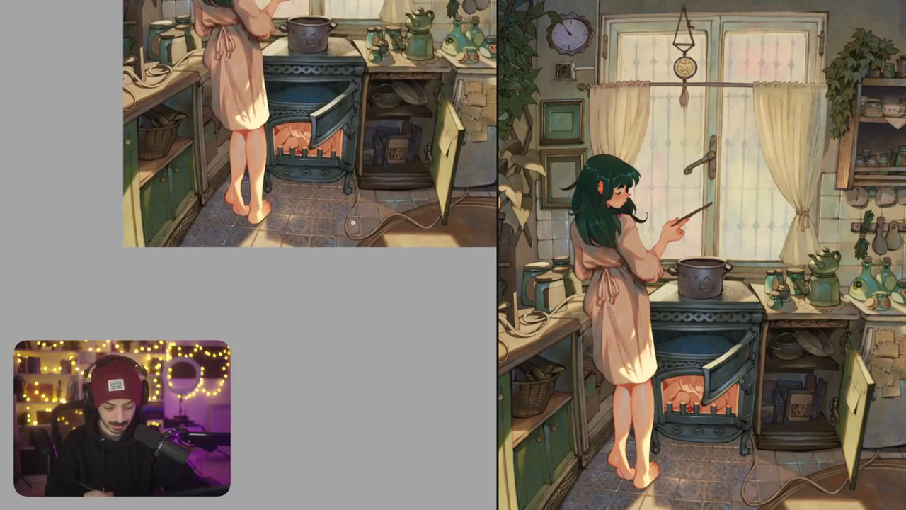
pyautogui.scroll(3, 396, 240)
pyautogui.scroll(2, 396, 240)
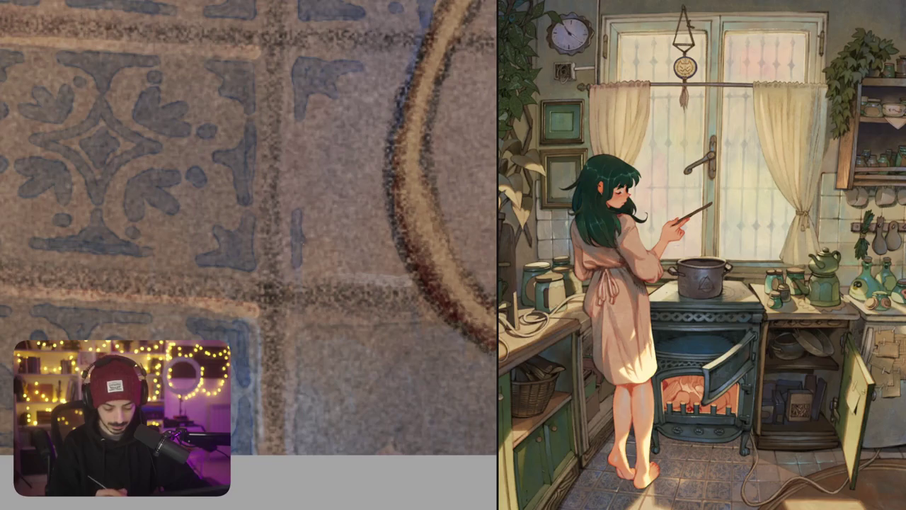
pyautogui.moveTo(295, 221)
pyautogui.mouseDown()
pyautogui.moveTo(297, 269)
pyautogui.moveTo(326, 248)
pyautogui.moveTo(340, 272)
pyautogui.mouseUp()
pyautogui.moveTo(298, 136)
pyautogui.mouseDown()
pyautogui.moveTo(297, 189)
pyautogui.moveTo(317, 170)
pyautogui.moveTo(304, 191)
pyautogui.mouseUp()
pyautogui.moveTo(425, 213); pyautogui.dragTo(305, 225)
pyautogui.moveTo(453, 145)
pyautogui.mouseDown()
pyautogui.moveTo(445, 177)
pyautogui.moveTo(459, 202)
pyautogui.mouseUp()
pyautogui.moveTo(354, 213); pyautogui.dragTo(379, 259)
pyautogui.moveTo(306, 141); pyautogui.dragTo(296, 221)
# Add curving motif strokes where the cable bends and touch up its edge, undoing the last strokes
pyautogui.moveTo(390, 127)
pyautogui.mouseDown()
pyautogui.moveTo(354, 135)
pyautogui.moveTo(346, 163)
pyautogui.mouseUp()
pyautogui.moveTo(319, 120)
pyautogui.mouseDown()
pyautogui.moveTo(289, 134)
pyautogui.moveTo(231, 132)
pyautogui.mouseUp()
pyautogui.moveTo(283, 248); pyautogui.dragTo(294, 234)
pyautogui.moveTo(291, 311); pyautogui.dragTo(412, 306)
pyautogui.moveTo(386, 305); pyautogui.dragTo(363, 274)
pyautogui.moveTo(283, 234); pyautogui.dragTo(304, 245)
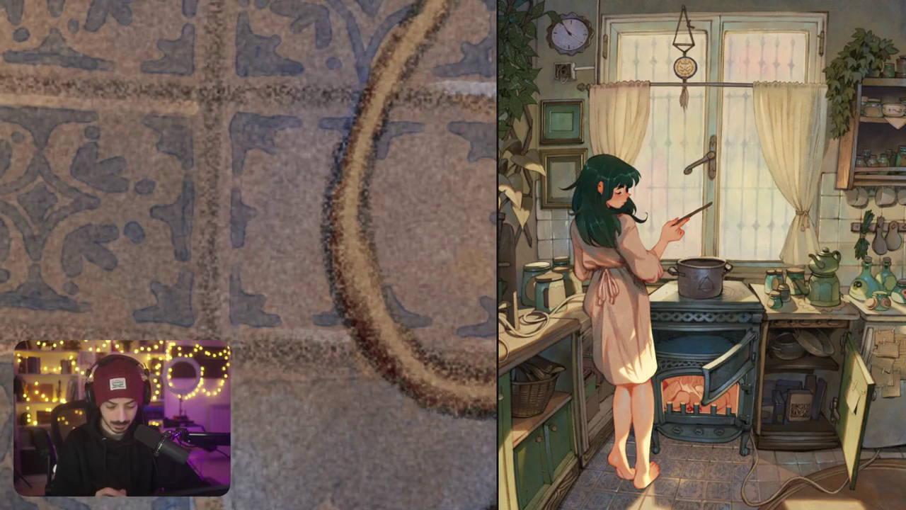
pyautogui.moveTo(278, 214)
pyautogui.mouseDown()
pyautogui.moveTo(327, 189)
pyautogui.moveTo(318, 233)
pyautogui.moveTo(331, 258)
pyautogui.mouseUp()
pyautogui.hotkey('ctrl', 'z')
pyautogui.hotkey('ctrl', 'z')
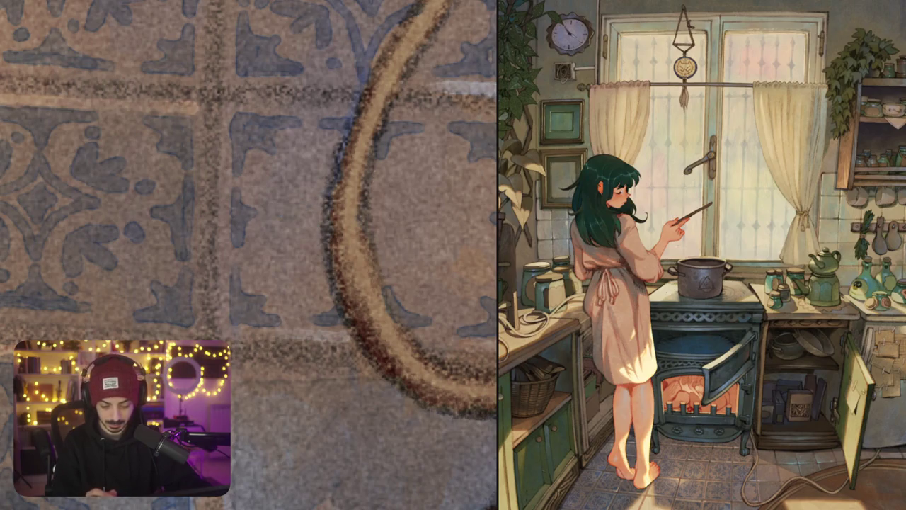
# Paint small dark marks and two curved blue motif strokes on the tile, undoing a misplaced diagonal
pyautogui.moveTo(382, 163); pyautogui.dragTo(363, 181)
pyautogui.moveTo(303, 212); pyautogui.dragTo(327, 191)
pyautogui.moveTo(276, 205); pyautogui.dragTo(333, 257)
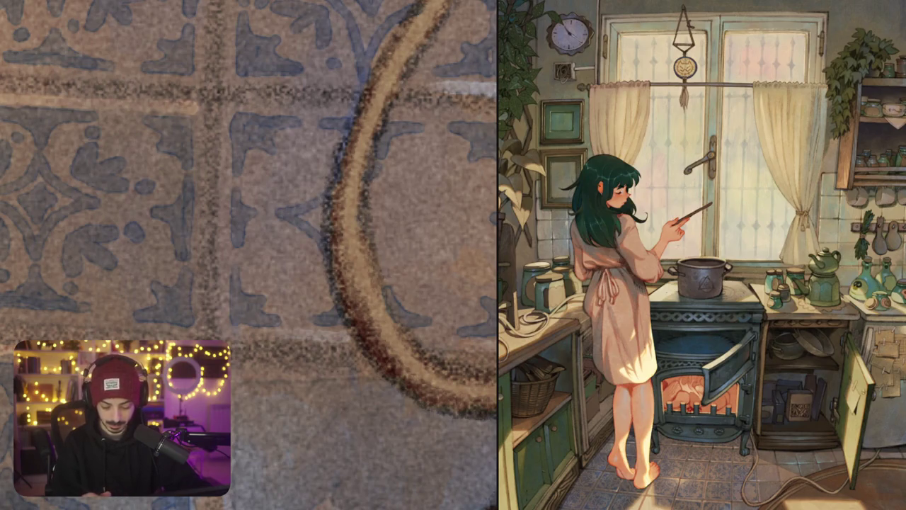
pyautogui.hotkey('ctrl', 'z')
pyautogui.moveTo(327, 189); pyautogui.dragTo(279, 212)
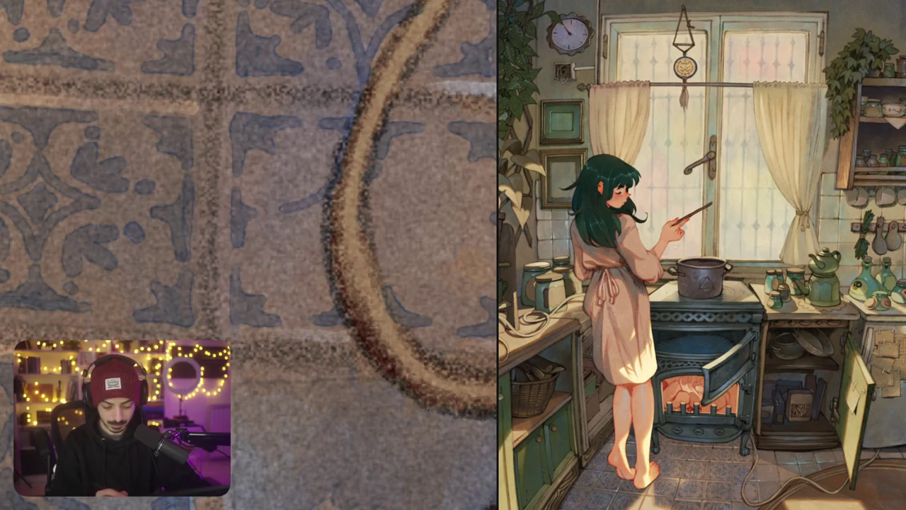
pyautogui.moveTo(389, 277)
pyautogui.mouseDown()
pyautogui.moveTo(396, 249)
pyautogui.moveTo(470, 219)
pyautogui.moveTo(382, 184)
pyautogui.moveTo(375, 163)
pyautogui.moveTo(375, 247)
pyautogui.moveTo(365, 201)
pyautogui.mouseUp()
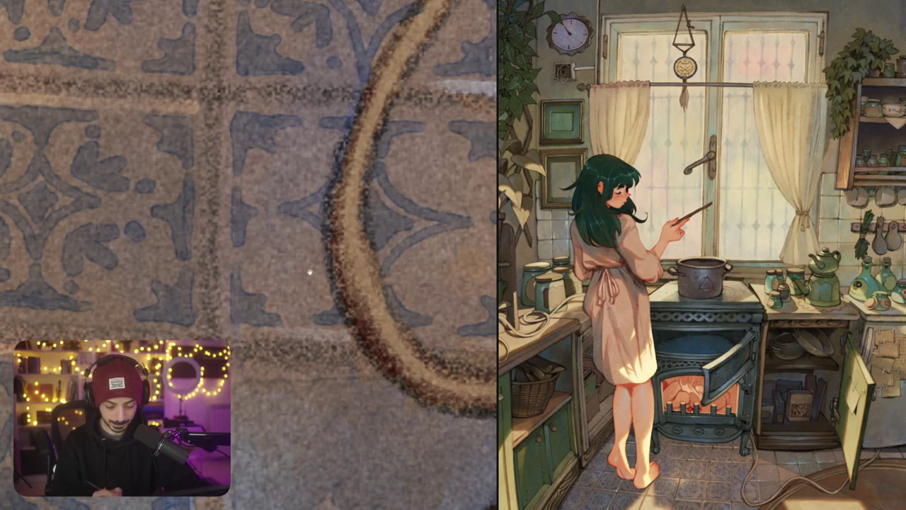
# Extend a dark-blue shape beside the cable curve and paint a curled blue-grey motif in the next tile
pyautogui.moveTo(247, 255); pyautogui.dragTo(262, 236)
pyautogui.moveTo(325, 216)
pyautogui.mouseDown()
pyautogui.moveTo(291, 231)
pyautogui.moveTo(293, 259)
pyautogui.moveTo(336, 265)
pyautogui.mouseUp()
pyautogui.moveTo(281, 209); pyautogui.dragTo(272, 225)
pyautogui.moveTo(330, 271)
pyautogui.mouseDown()
pyautogui.moveTo(338, 283)
pyautogui.moveTo(297, 234)
pyautogui.mouseUp()
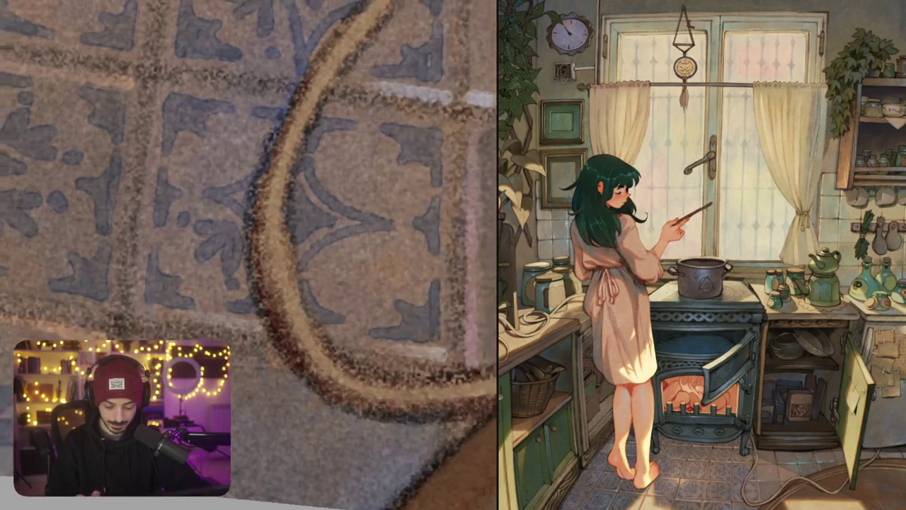
pyautogui.moveTo(333, 299)
pyautogui.mouseDown()
pyautogui.moveTo(304, 326)
pyautogui.moveTo(345, 347)
pyautogui.moveTo(340, 333)
pyautogui.moveTo(368, 326)
pyautogui.mouseUp()
pyautogui.moveTo(283, 283)
pyautogui.mouseDown()
pyautogui.moveTo(275, 245)
pyautogui.moveTo(222, 226)
pyautogui.mouseUp()
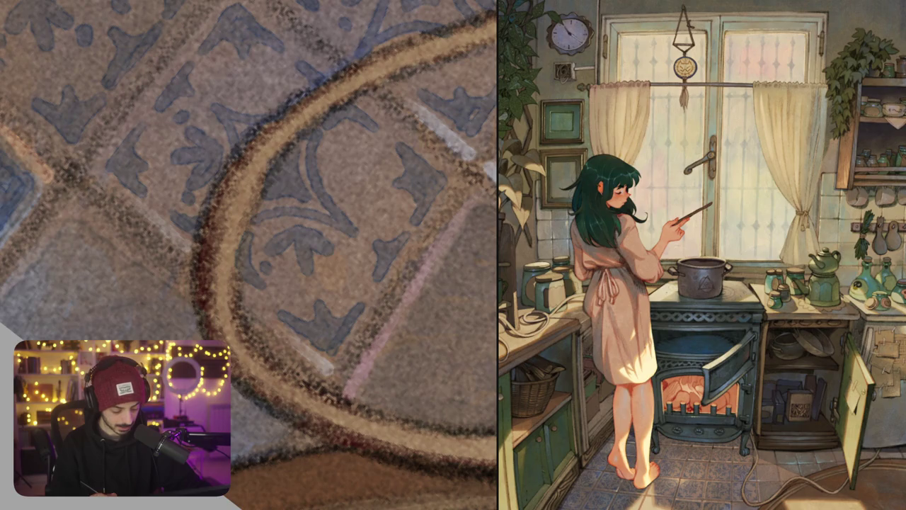
pyautogui.moveTo(347, 300); pyautogui.dragTo(358, 283)
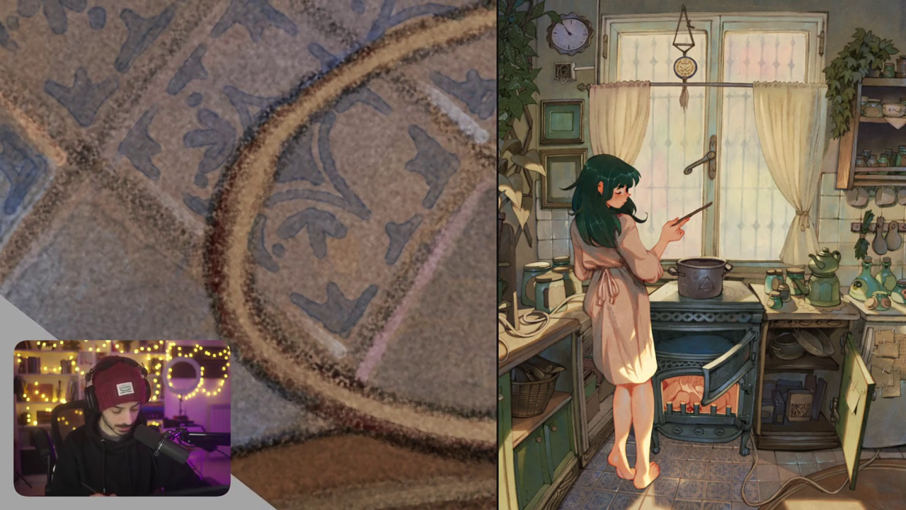
pyautogui.moveTo(319, 212); pyautogui.dragTo(248, 177)
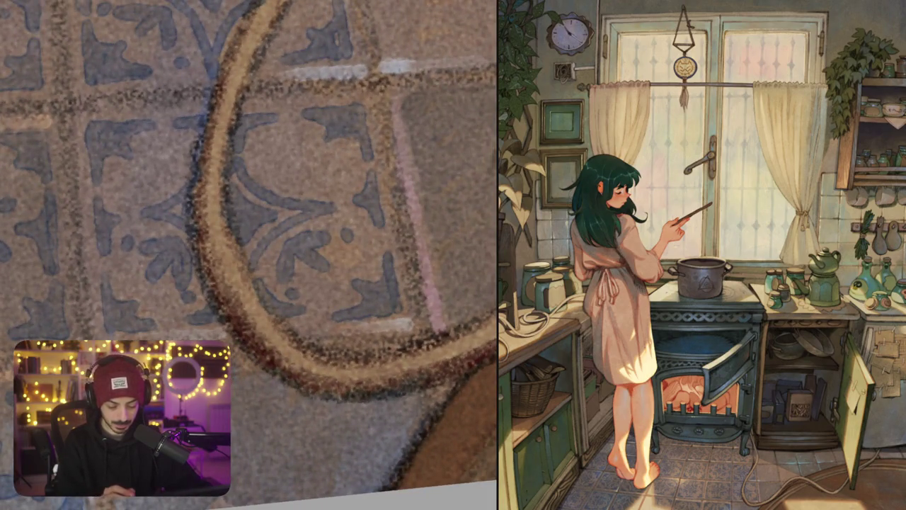
pyautogui.moveTo(272, 157); pyautogui.dragTo(276, 175)
pyautogui.moveTo(274, 141)
pyautogui.mouseDown()
pyautogui.moveTo(281, 177)
pyautogui.moveTo(308, 150)
pyautogui.moveTo(326, 177)
pyautogui.moveTo(269, 139)
pyautogui.mouseUp()
pyautogui.scroll(-5, 250, 255)
# Add small dark strokes and blue-grey ornament strokes to the floor tile
pyautogui.moveTo(213, 212); pyautogui.dragTo(241, 234)
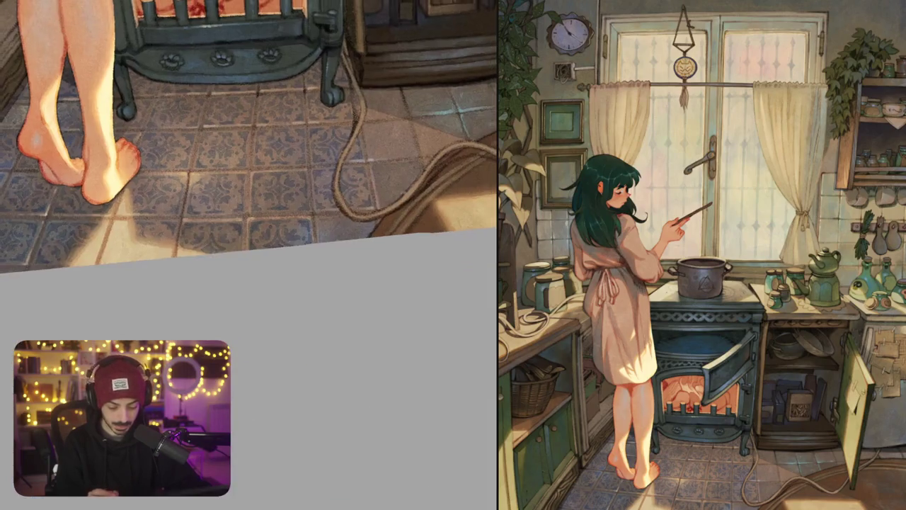
pyautogui.moveTo(249, 141); pyautogui.dragTo(354, 213)
pyautogui.scroll(5, 249, 255)
pyautogui.moveTo(248, 255); pyautogui.dragTo(283, 234)
pyautogui.moveTo(327, 252); pyautogui.dragTo(358, 279)
pyautogui.moveTo(354, 245)
pyautogui.mouseDown()
pyautogui.moveTo(367, 282)
pyautogui.moveTo(392, 278)
pyautogui.mouseUp()
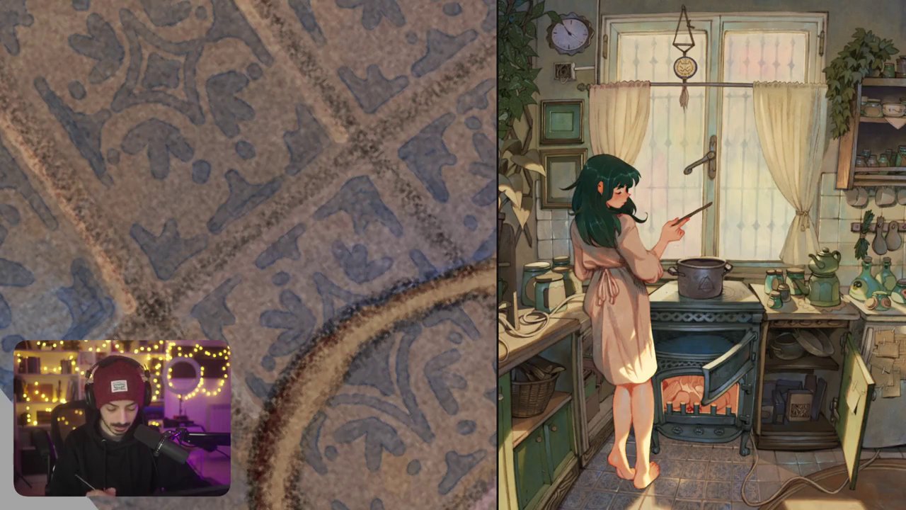
pyautogui.moveTo(314, 230); pyautogui.dragTo(326, 242)
pyautogui.moveTo(398, 255); pyautogui.dragTo(410, 268)
pyautogui.scroll(-5, 418, 295)
pyautogui.moveTo(283, 212); pyautogui.dragTo(418, 296)
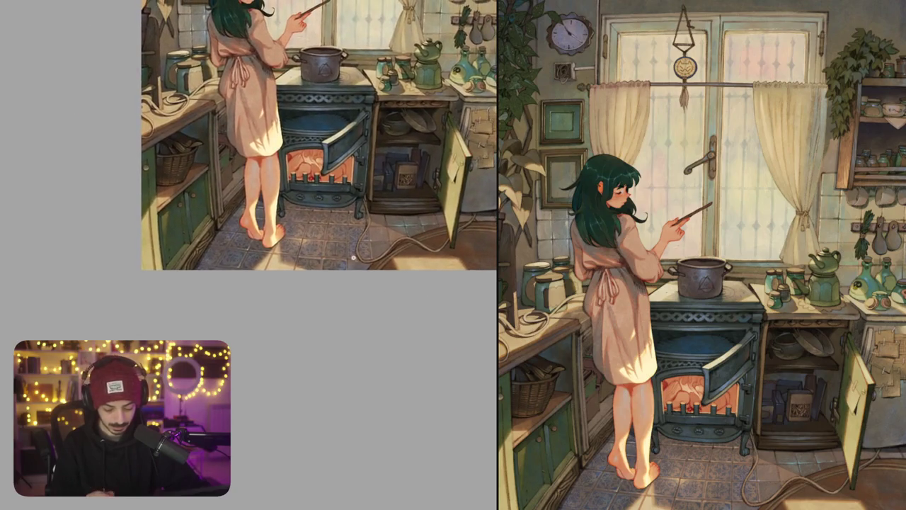
pyautogui.scroll(5, 384, 262)
pyautogui.moveTo(315, 232)
pyautogui.mouseDown()
pyautogui.moveTo(318, 272)
pyautogui.moveTo(357, 233)
pyautogui.moveTo(323, 246)
pyautogui.moveTo(340, 213)
pyautogui.mouseUp()
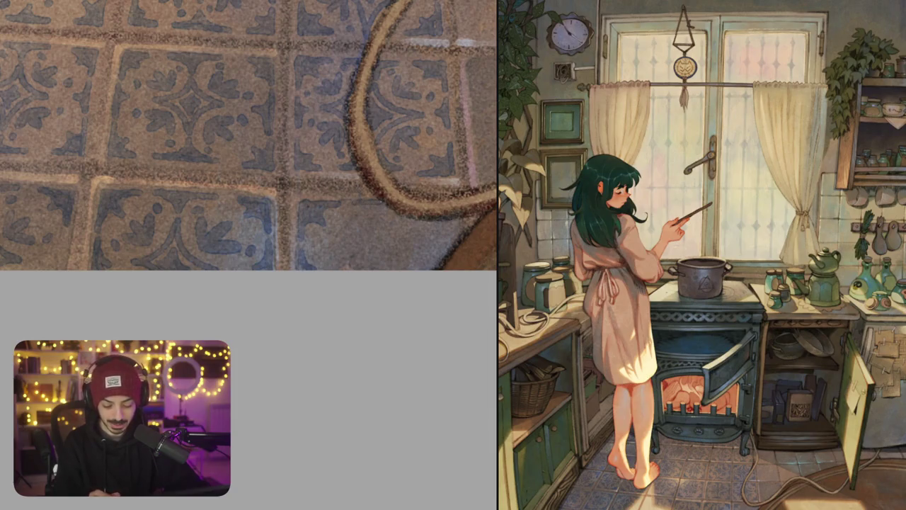
pyautogui.moveTo(249, 135); pyautogui.dragTo(210, 124)
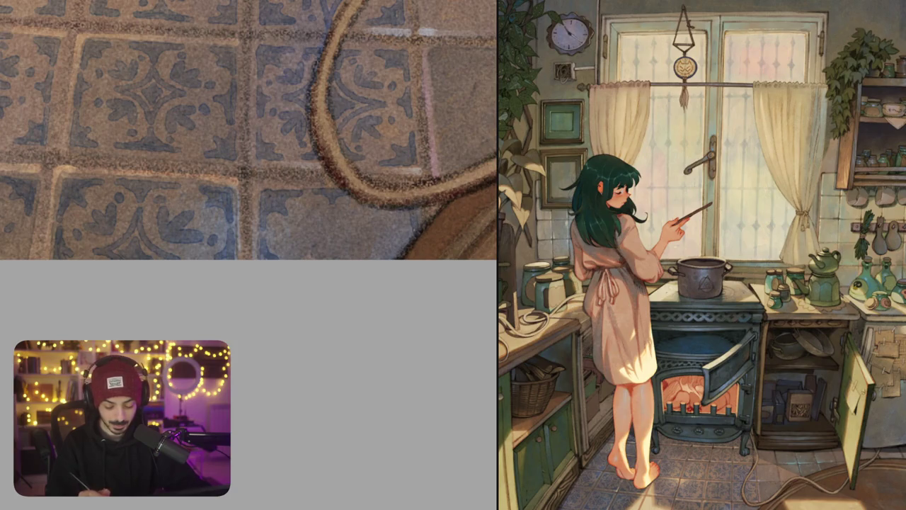
pyautogui.moveTo(417, 211)
pyautogui.mouseDown()
pyautogui.moveTo(411, 202)
pyautogui.moveTo(432, 190)
pyautogui.mouseUp()
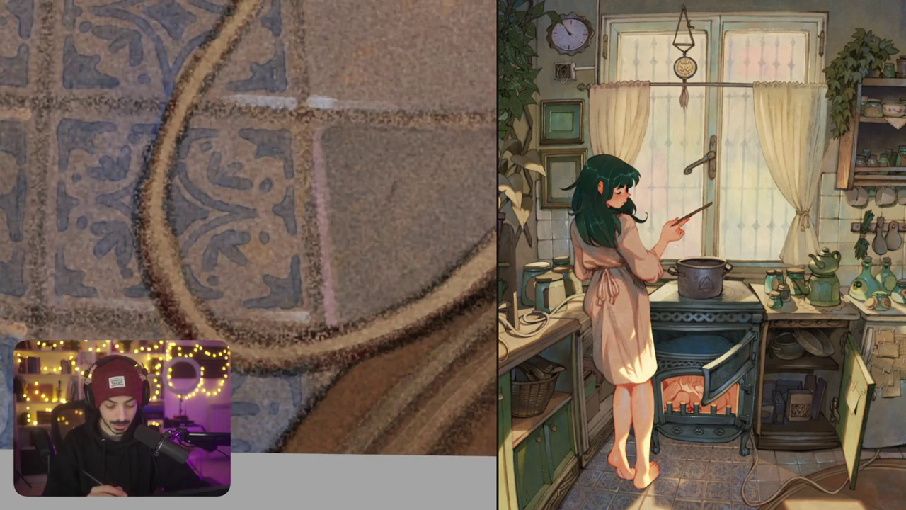
# Paint a blue corner ornament running down and across the plain tile, with a shape at its upper right
pyautogui.moveTo(326, 139)
pyautogui.mouseDown()
pyautogui.moveTo(335, 186)
pyautogui.moveTo(375, 134)
pyautogui.moveTo(329, 145)
pyautogui.moveTo(347, 156)
pyautogui.mouseUp()
pyautogui.moveTo(354, 212)
pyautogui.mouseDown()
pyautogui.moveTo(344, 194)
pyautogui.moveTo(324, 213)
pyautogui.moveTo(331, 291)
pyautogui.mouseUp()
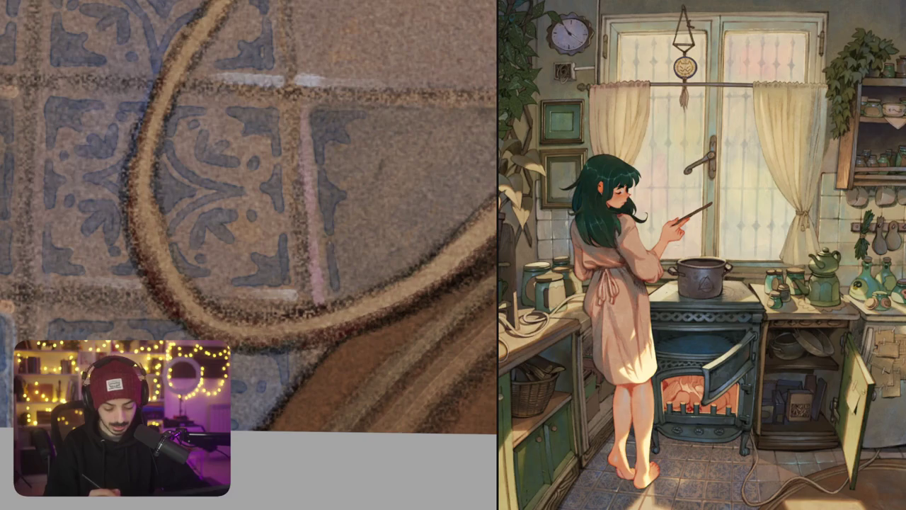
pyautogui.moveTo(335, 250)
pyautogui.mouseDown()
pyautogui.moveTo(374, 291)
pyautogui.moveTo(338, 269)
pyautogui.mouseUp()
pyautogui.scroll(-5, 347, 267)
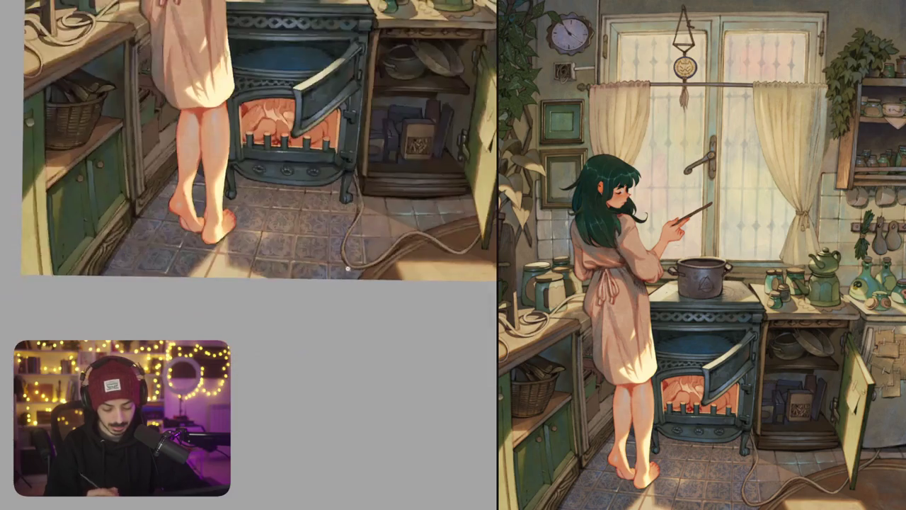
pyautogui.scroll(5, 376, 237)
pyautogui.moveTo(348, 195)
pyautogui.mouseDown()
pyautogui.moveTo(415, 185)
pyautogui.moveTo(363, 212)
pyautogui.mouseUp()
pyautogui.moveTo(437, 171)
pyautogui.mouseDown()
pyautogui.moveTo(476, 195)
pyautogui.moveTo(467, 204)
pyautogui.moveTo(438, 185)
pyautogui.mouseUp()
# Paint a diamond of curved blue strokes in the next plain tile
pyautogui.moveTo(249, 255); pyautogui.dragTo(214, 232)
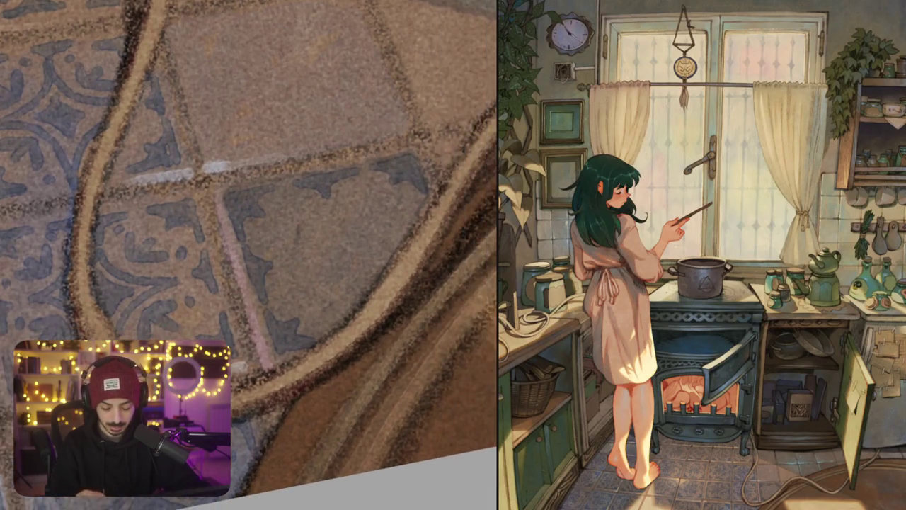
pyautogui.moveTo(342, 234)
pyautogui.mouseDown()
pyautogui.moveTo(289, 271)
pyautogui.moveTo(327, 286)
pyautogui.moveTo(350, 328)
pyautogui.mouseUp()
pyautogui.moveTo(343, 239)
pyautogui.mouseDown()
pyautogui.moveTo(401, 268)
pyautogui.moveTo(352, 320)
pyautogui.mouseUp()
pyautogui.moveTo(343, 256)
pyautogui.mouseDown()
pyautogui.moveTo(331, 272)
pyautogui.moveTo(350, 303)
pyautogui.mouseUp()
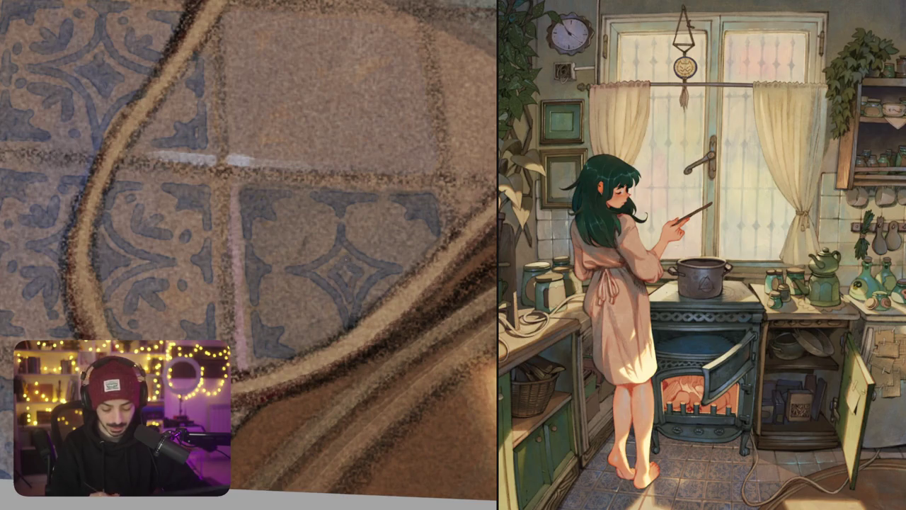
# Paint a small blue leaf glyph with a top piece on a tile below
pyautogui.moveTo(356, 263)
pyautogui.mouseDown()
pyautogui.moveTo(398, 240)
pyautogui.moveTo(346, 201)
pyautogui.moveTo(331, 211)
pyautogui.moveTo(347, 230)
pyautogui.moveTo(360, 201)
pyautogui.moveTo(297, 234)
pyautogui.mouseUp()
pyautogui.moveTo(214, 295)
pyautogui.mouseDown()
pyautogui.moveTo(228, 324)
pyautogui.moveTo(245, 326)
pyautogui.moveTo(259, 308)
pyautogui.moveTo(330, 329)
pyautogui.mouseUp()
pyautogui.moveTo(309, 200)
pyautogui.mouseDown()
pyautogui.moveTo(317, 237)
pyautogui.moveTo(347, 234)
pyautogui.moveTo(359, 186)
pyautogui.mouseUp()
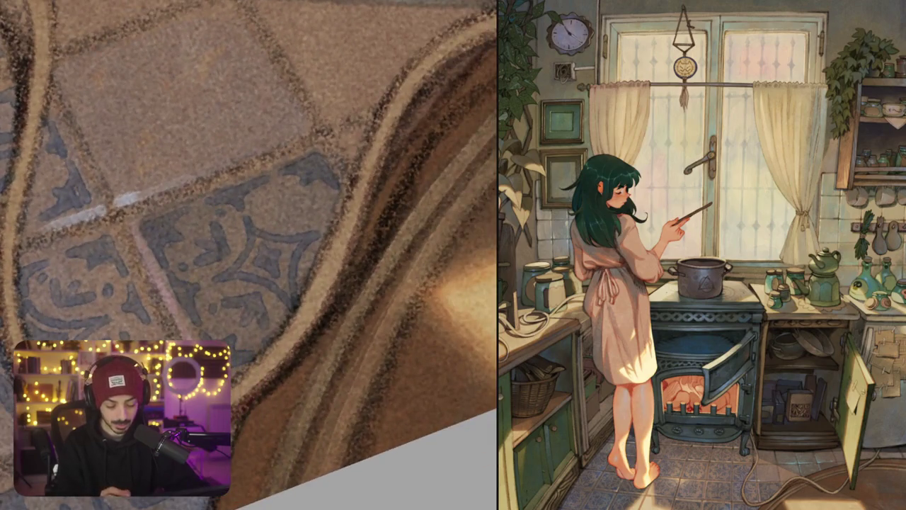
pyautogui.moveTo(269, 204)
pyautogui.mouseDown()
pyautogui.moveTo(279, 223)
pyautogui.moveTo(314, 226)
pyautogui.moveTo(388, 301)
pyautogui.mouseUp()
pyautogui.moveTo(376, 251); pyautogui.dragTo(431, 374)
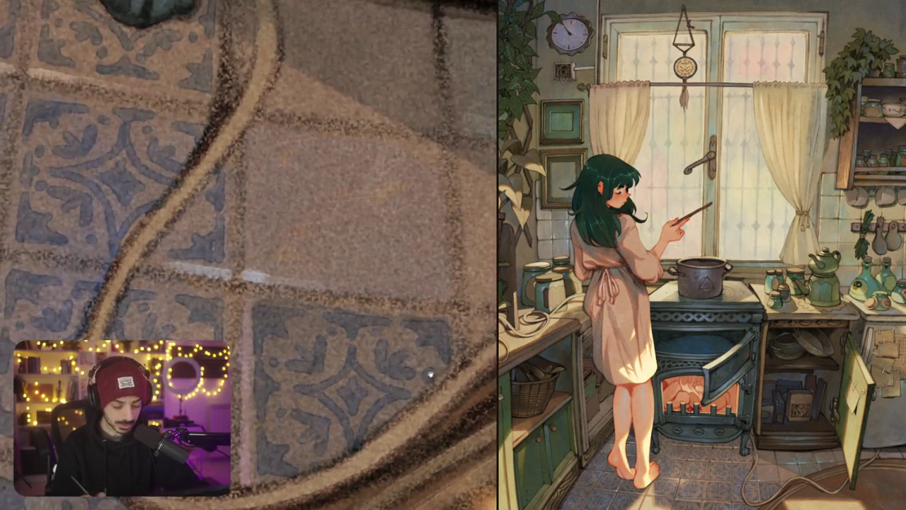
pyautogui.moveTo(257, 214)
pyautogui.mouseDown()
pyautogui.moveTo(255, 253)
pyautogui.moveTo(284, 233)
pyautogui.moveTo(295, 259)
pyautogui.moveTo(285, 236)
pyautogui.moveTo(421, 262)
pyautogui.moveTo(411, 211)
pyautogui.moveTo(394, 242)
pyautogui.moveTo(375, 252)
pyautogui.moveTo(416, 295)
pyautogui.mouseUp()
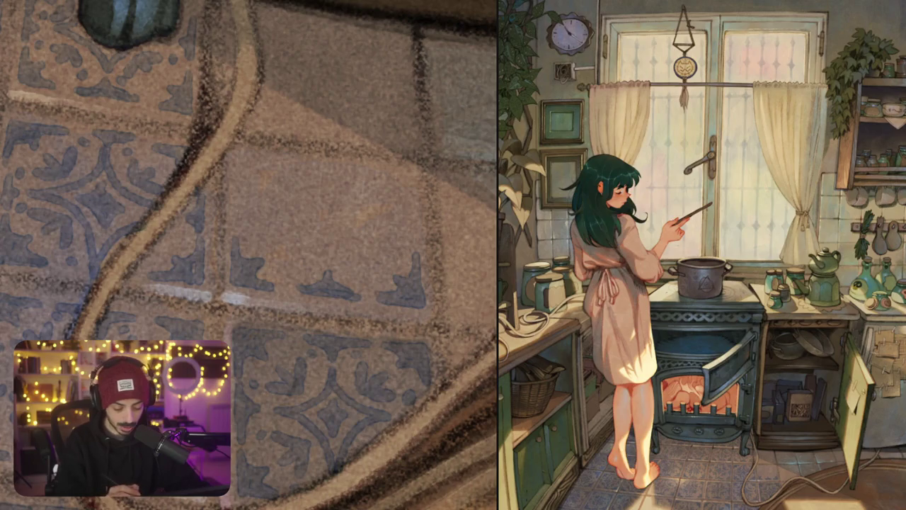
pyautogui.moveTo(235, 187); pyautogui.dragTo(235, 228)
pyautogui.moveTo(253, 198); pyautogui.dragTo(234, 229)
pyautogui.moveTo(235, 153)
pyautogui.mouseDown()
pyautogui.moveTo(235, 174)
pyautogui.moveTo(268, 155)
pyautogui.mouseUp()
pyautogui.moveTo(283, 191)
pyautogui.mouseDown()
pyautogui.moveTo(291, 190)
pyautogui.moveTo(318, 243)
pyautogui.moveTo(380, 234)
pyautogui.moveTo(382, 249)
pyautogui.mouseUp()
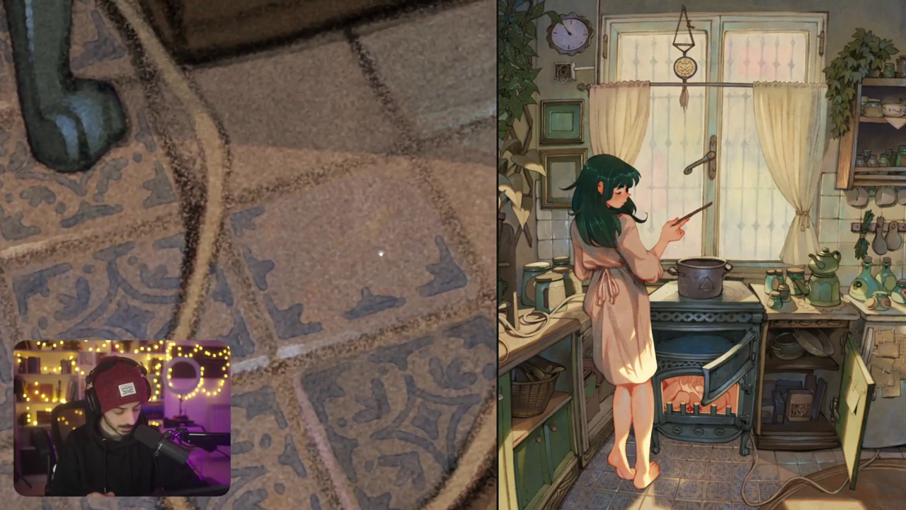
# Paint a blue leaf glyph, a corner ornament and a small diamond at the star's centre, undoing one stroke
pyautogui.moveTo(287, 199)
pyautogui.mouseDown()
pyautogui.moveTo(347, 182)
pyautogui.moveTo(321, 203)
pyautogui.mouseUp()
pyautogui.moveTo(366, 178)
pyautogui.mouseDown()
pyautogui.moveTo(408, 163)
pyautogui.moveTo(419, 201)
pyautogui.moveTo(389, 187)
pyautogui.mouseUp()
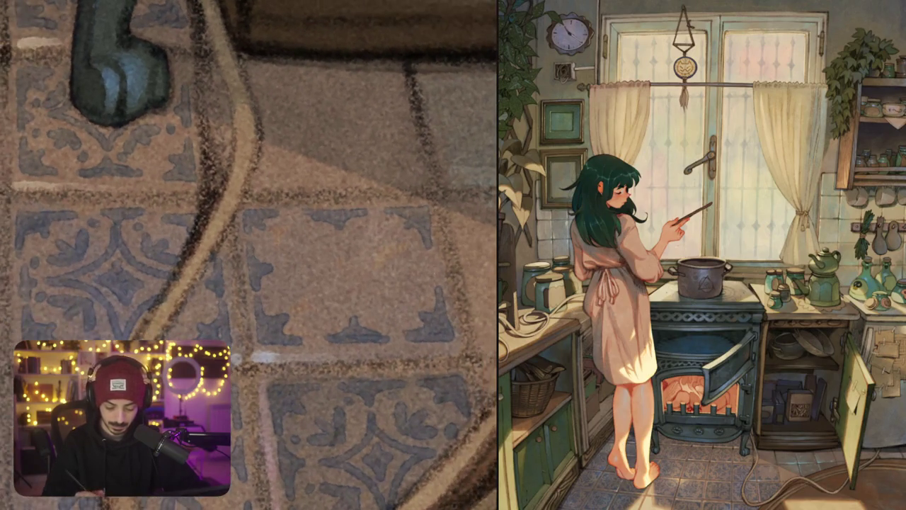
pyautogui.moveTo(429, 258)
pyautogui.mouseDown()
pyautogui.moveTo(437, 282)
pyautogui.moveTo(428, 275)
pyautogui.mouseUp()
pyautogui.moveTo(340, 232)
pyautogui.mouseDown()
pyautogui.moveTo(322, 260)
pyautogui.moveTo(286, 268)
pyautogui.moveTo(344, 292)
pyautogui.mouseUp()
pyautogui.hotkey('ctrl', 'z')
pyautogui.moveTo(340, 234)
pyautogui.mouseDown()
pyautogui.moveTo(323, 265)
pyautogui.moveTo(285, 273)
pyautogui.moveTo(353, 303)
pyautogui.moveTo(366, 276)
pyautogui.moveTo(394, 266)
pyautogui.moveTo(345, 239)
pyautogui.moveTo(330, 273)
pyautogui.mouseUp()
pyautogui.moveTo(331, 275)
pyautogui.mouseDown()
pyautogui.moveTo(346, 279)
pyautogui.moveTo(354, 267)
pyautogui.mouseUp()
pyautogui.moveTo(357, 266)
pyautogui.mouseDown()
pyautogui.moveTo(344, 259)
pyautogui.moveTo(319, 270)
pyautogui.moveTo(353, 241)
pyautogui.mouseUp()
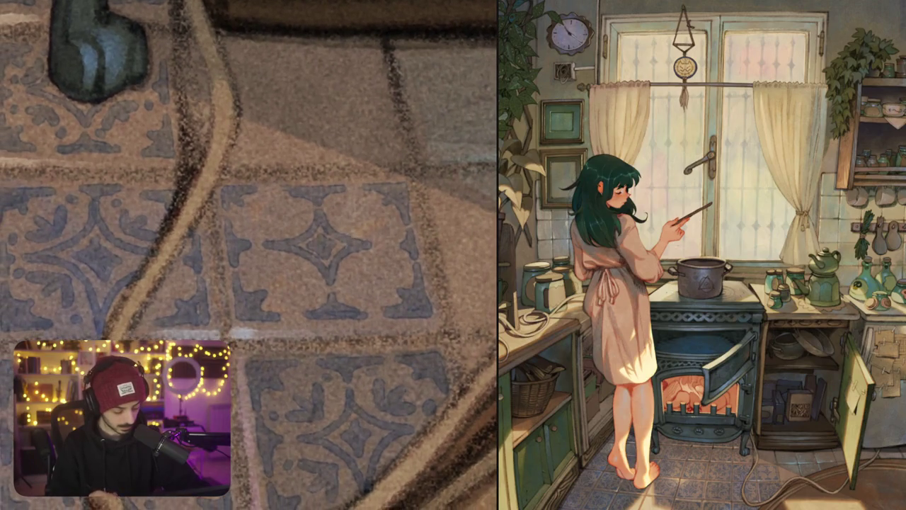
# Fill in the patterns on neighbouring tiles with small dark marks and strokes
pyautogui.moveTo(376, 283)
pyautogui.mouseDown()
pyautogui.moveTo(391, 280)
pyautogui.moveTo(397, 255)
pyautogui.mouseUp()
pyautogui.moveTo(342, 244)
pyautogui.mouseDown()
pyautogui.moveTo(358, 215)
pyautogui.moveTo(368, 247)
pyautogui.moveTo(382, 212)
pyautogui.mouseUp()
pyautogui.moveTo(221, 313)
pyautogui.mouseDown()
pyautogui.moveTo(235, 339)
pyautogui.moveTo(245, 337)
pyautogui.mouseUp()
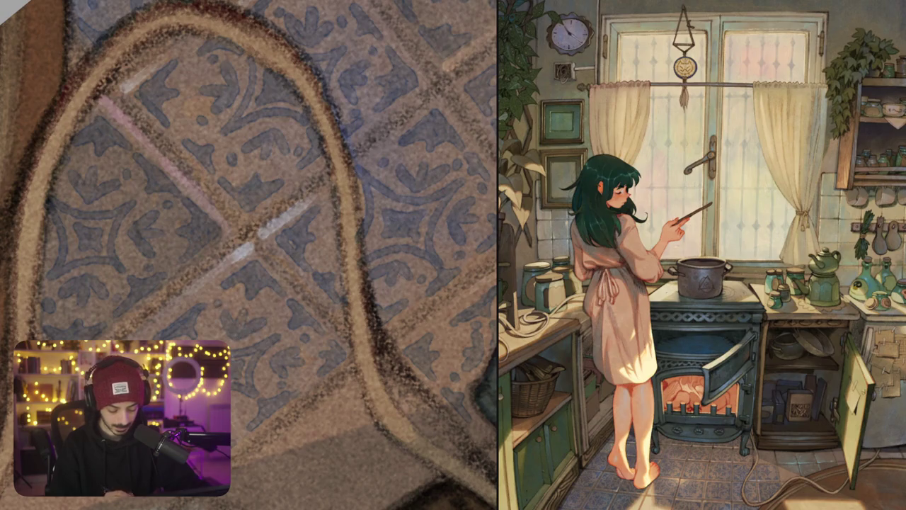
pyautogui.moveTo(248, 255)
pyautogui.mouseDown()
pyautogui.moveTo(288, 227)
pyautogui.moveTo(268, 223)
pyautogui.moveTo(292, 223)
pyautogui.mouseUp()
pyautogui.scroll(5, 288, 228)
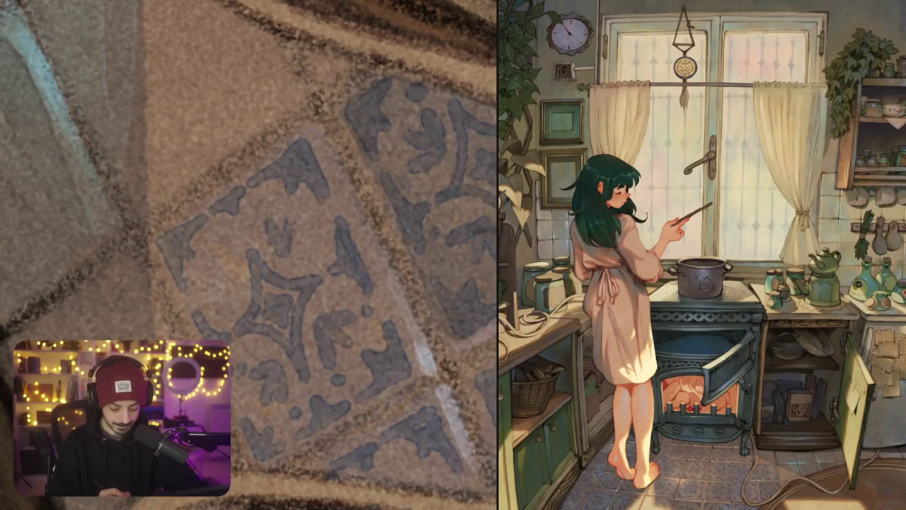
pyautogui.moveTo(287, 255)
pyautogui.mouseDown()
pyautogui.moveTo(304, 241)
pyautogui.moveTo(293, 256)
pyautogui.mouseUp()
pyautogui.moveTo(269, 199); pyautogui.dragTo(254, 212)
pyautogui.moveTo(333, 241)
pyautogui.mouseDown()
pyautogui.moveTo(324, 249)
pyautogui.moveTo(404, 243)
pyautogui.mouseUp()
pyautogui.moveTo(257, 321); pyautogui.dragTo(265, 327)
pyautogui.moveTo(247, 296)
pyautogui.mouseDown()
pyautogui.moveTo(264, 327)
pyautogui.moveTo(299, 311)
pyautogui.mouseUp()
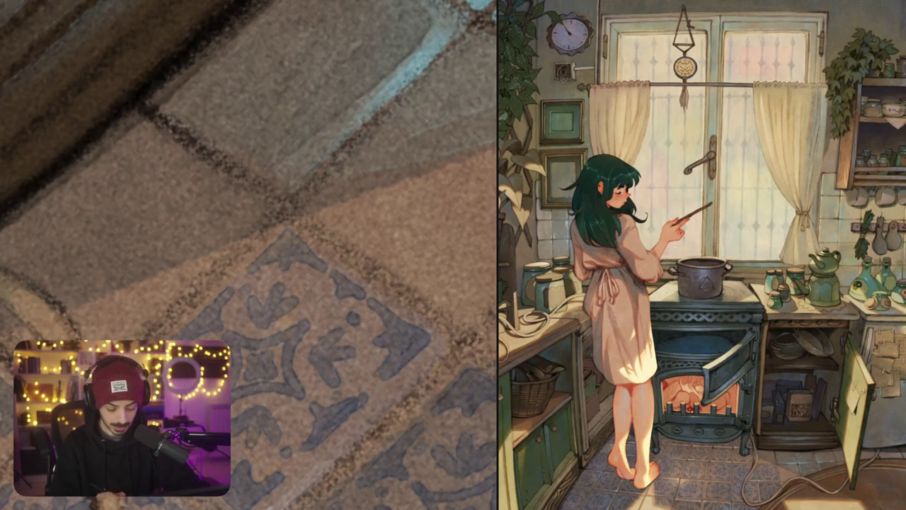
# Paint F-like, T-shaped and stencil-like blue motif marks and a thin vertical stroke on the tile
pyautogui.scroll(-5, 249, 255)
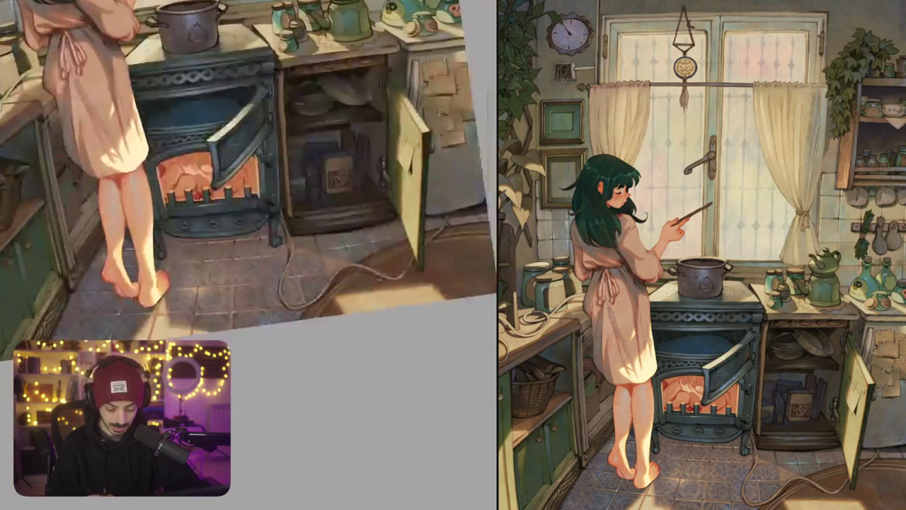
pyautogui.scroll(2, 248, 255)
pyautogui.scroll(3, 248, 255)
pyautogui.scroll(5, 248, 255)
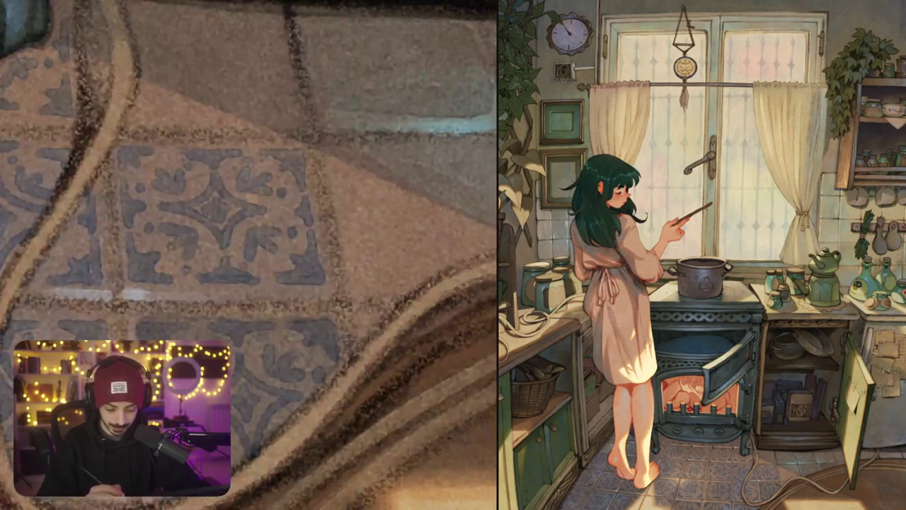
pyautogui.moveTo(337, 154)
pyautogui.mouseDown()
pyautogui.moveTo(341, 197)
pyautogui.moveTo(366, 156)
pyautogui.moveTo(337, 156)
pyautogui.moveTo(349, 170)
pyautogui.mouseUp()
pyautogui.moveTo(248, 254); pyautogui.dragTo(198, 284)
pyautogui.moveTo(348, 181); pyautogui.dragTo(398, 182)
pyautogui.moveTo(375, 187); pyautogui.dragTo(374, 204)
pyautogui.moveTo(418, 181)
pyautogui.mouseDown()
pyautogui.moveTo(457, 184)
pyautogui.moveTo(466, 214)
pyautogui.moveTo(436, 188)
pyautogui.mouseUp()
pyautogui.moveTo(298, 243); pyautogui.dragTo(303, 284)
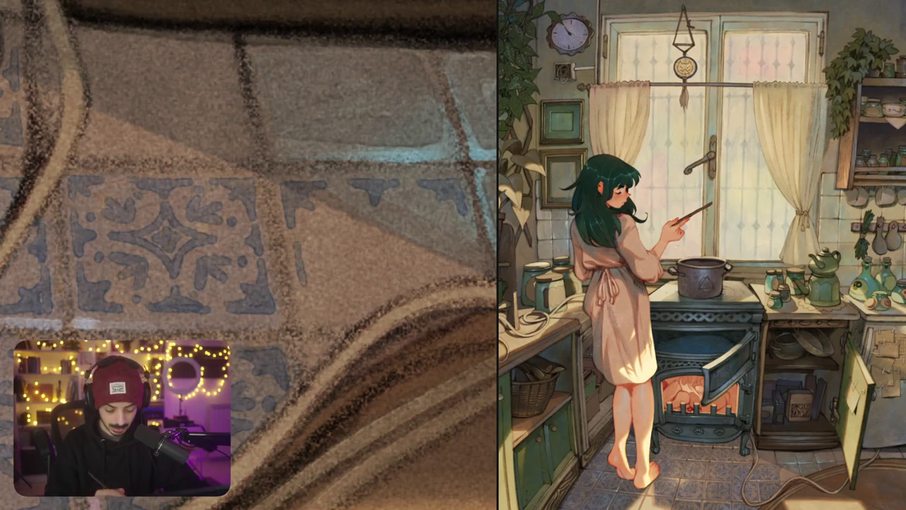
# Undo the last marks, then redraw the thin vertical stroke and short dark ornament lines
pyautogui.hotkey('ctrl', 'z')
pyautogui.scroll(-2, 318, 234)
pyautogui.hotkey('ctrl', 'z')
pyautogui.hotkey('ctrl', 'z')
pyautogui.hotkey('ctrl', 'z')
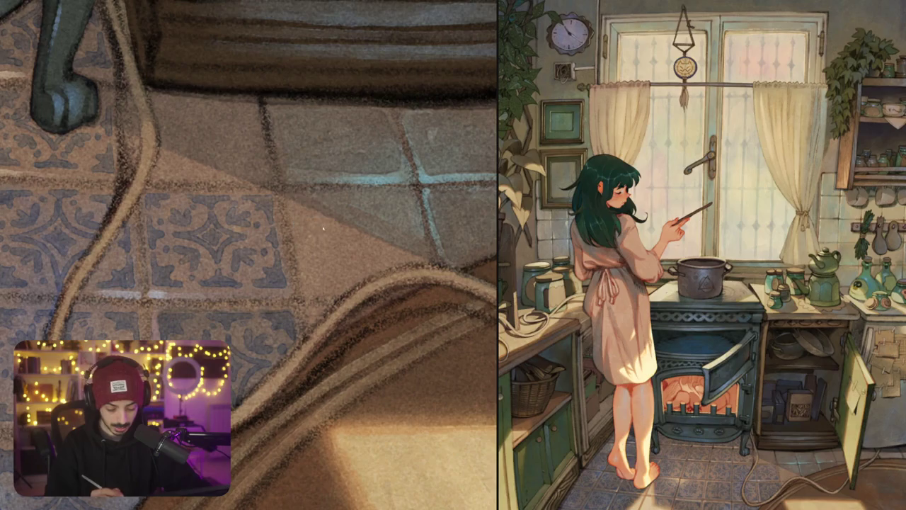
pyautogui.moveTo(296, 200); pyautogui.dragTo(297, 225)
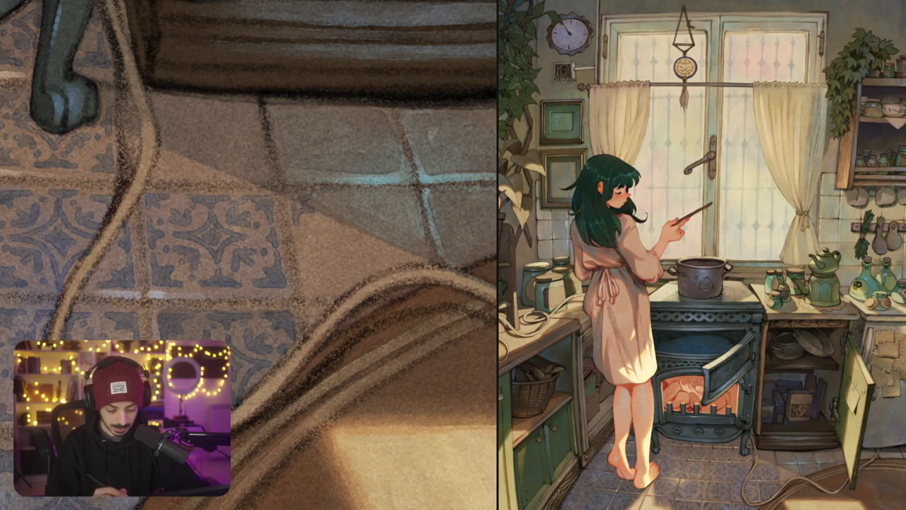
pyautogui.moveTo(305, 268); pyautogui.dragTo(320, 288)
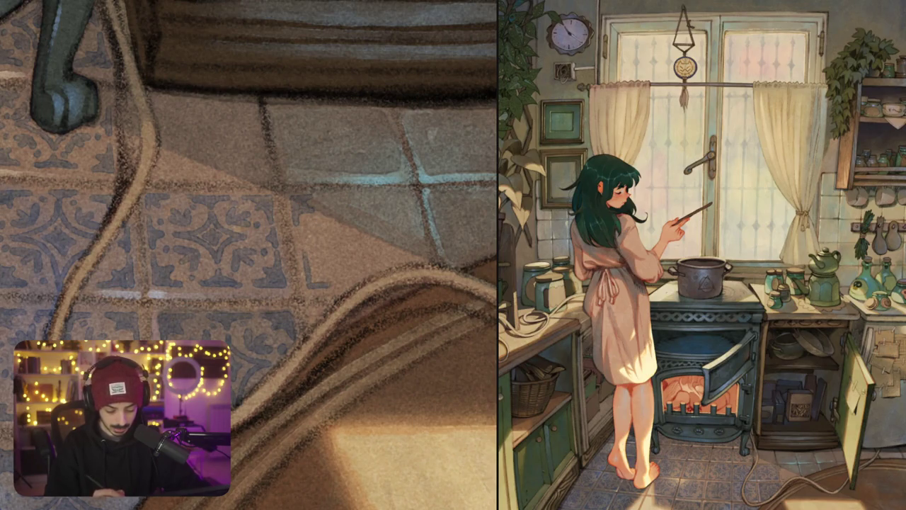
pyautogui.moveTo(303, 256); pyautogui.dragTo(338, 284)
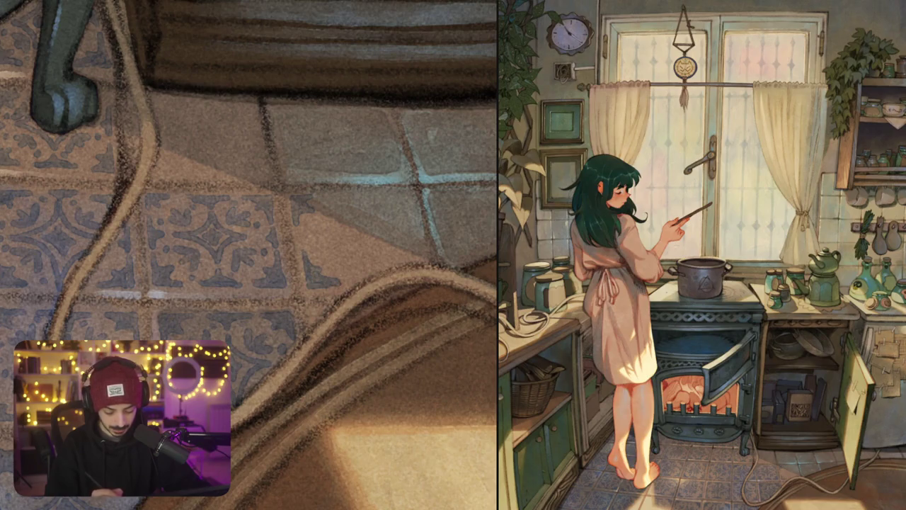
# Add small ornament marks around the tile corner, extending the corner shape downward
pyautogui.scroll(3, 425, 284)
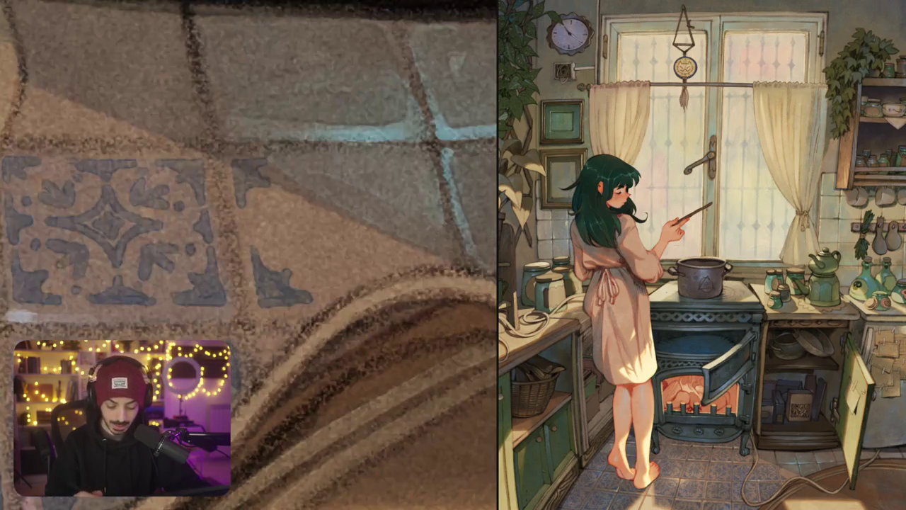
pyautogui.moveTo(422, 157)
pyautogui.mouseDown()
pyautogui.moveTo(427, 195)
pyautogui.moveTo(398, 167)
pyautogui.moveTo(423, 194)
pyautogui.moveTo(441, 183)
pyautogui.mouseUp()
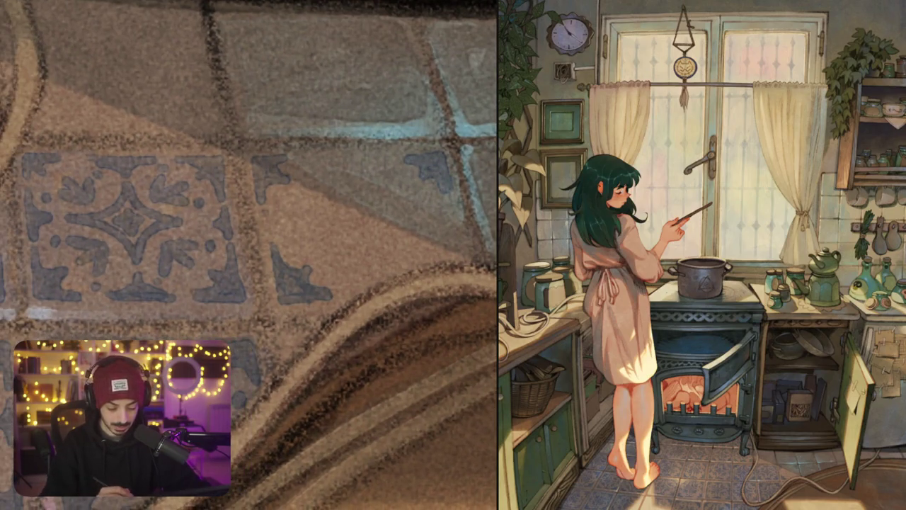
pyautogui.moveTo(269, 210); pyautogui.dragTo(271, 240)
pyautogui.moveTo(454, 199)
pyautogui.mouseDown()
pyautogui.moveTo(462, 237)
pyautogui.moveTo(447, 220)
pyautogui.moveTo(457, 235)
pyautogui.mouseUp()
pyautogui.moveTo(365, 290)
pyautogui.mouseDown()
pyautogui.moveTo(390, 278)
pyautogui.moveTo(409, 282)
pyautogui.moveTo(393, 306)
pyautogui.mouseUp()
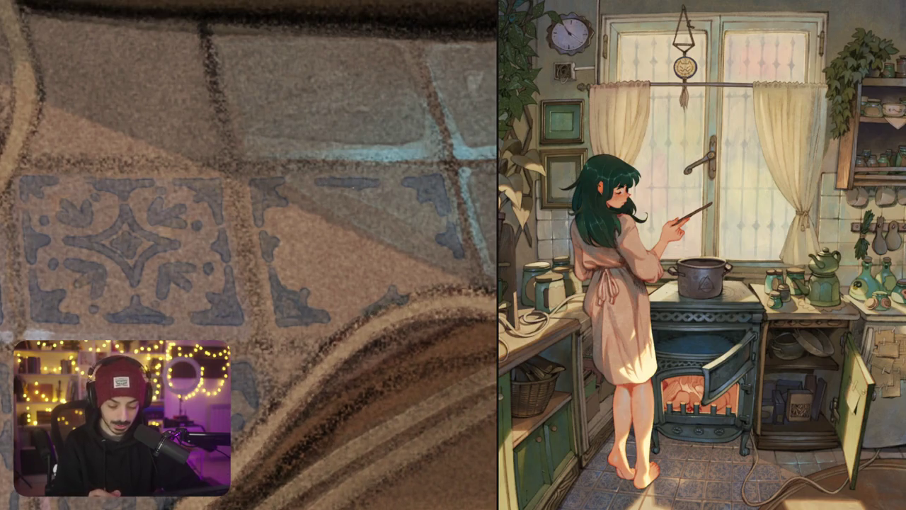
# On the next tile beside the cable, redraw a rejected curving stroke as a four-point star outline
pyautogui.scroll(-3, 336, 201)
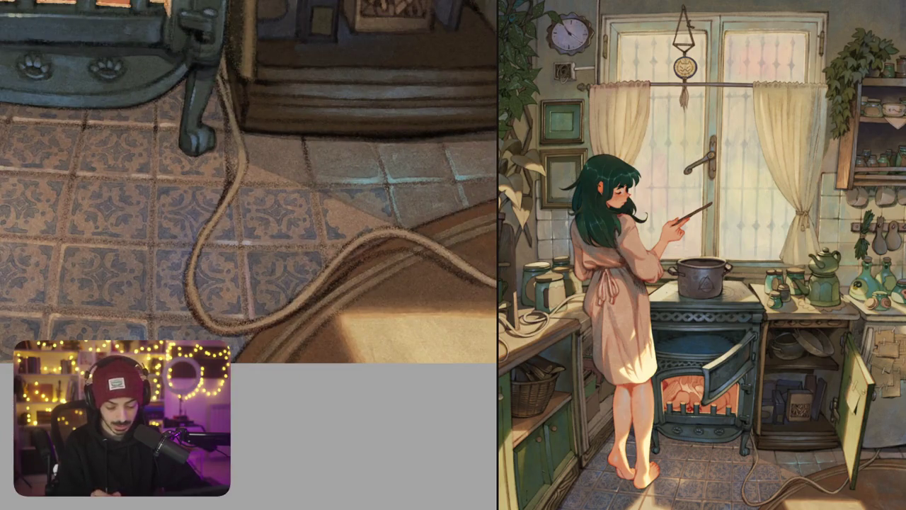
pyautogui.moveTo(342, 208); pyautogui.dragTo(467, 213)
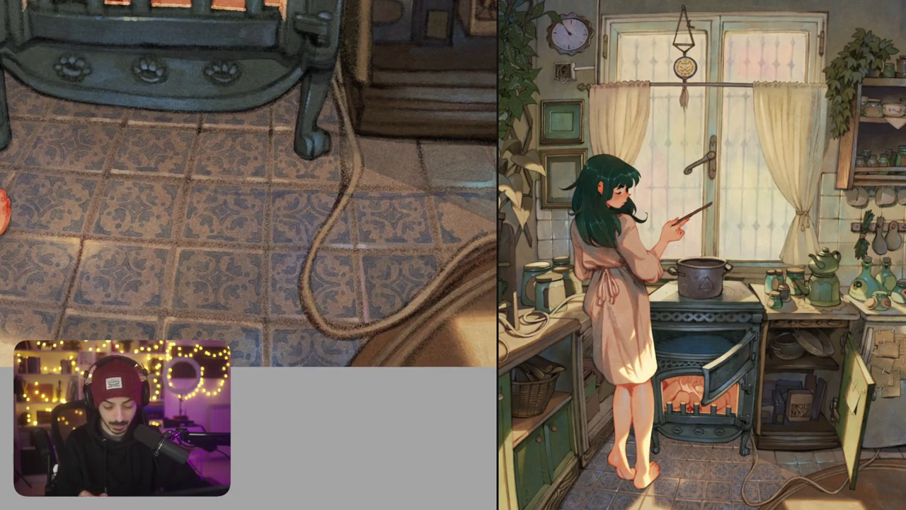
pyautogui.scroll(2, 467, 212)
pyautogui.scroll(2, 468, 212)
pyautogui.scroll(1, 467, 212)
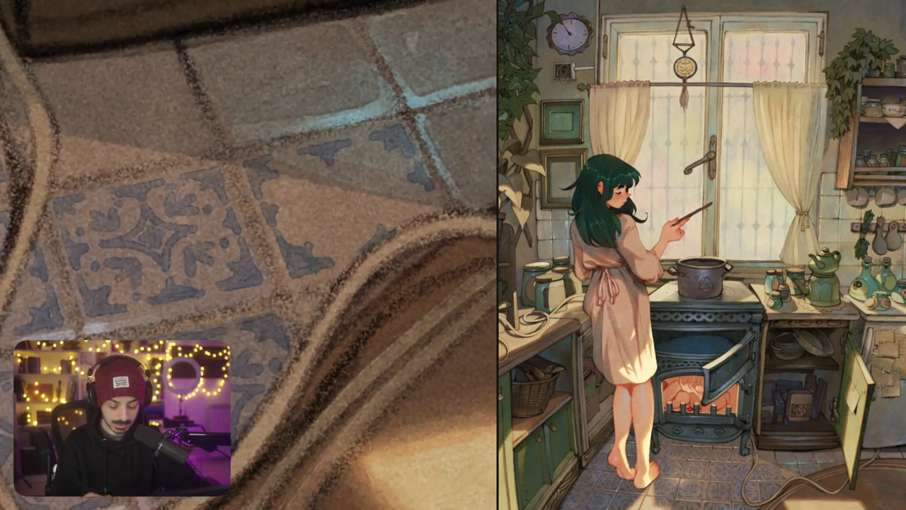
pyautogui.scroll(2, 467, 212)
pyautogui.moveTo(331, 160)
pyautogui.mouseDown()
pyautogui.moveTo(327, 179)
pyautogui.moveTo(289, 207)
pyautogui.moveTo(367, 231)
pyautogui.mouseUp()
pyautogui.hotkey('ctrl', 'z')
pyautogui.moveTo(330, 170)
pyautogui.mouseDown()
pyautogui.moveTo(290, 208)
pyautogui.moveTo(375, 212)
pyautogui.moveTo(383, 225)
pyautogui.moveTo(404, 177)
pyautogui.moveTo(334, 167)
pyautogui.moveTo(370, 205)
pyautogui.moveTo(334, 181)
pyautogui.mouseUp()
# Paint curled ornament strokes on a tile with dots and small marks beside them
pyautogui.scroll(-5, 249, 254)
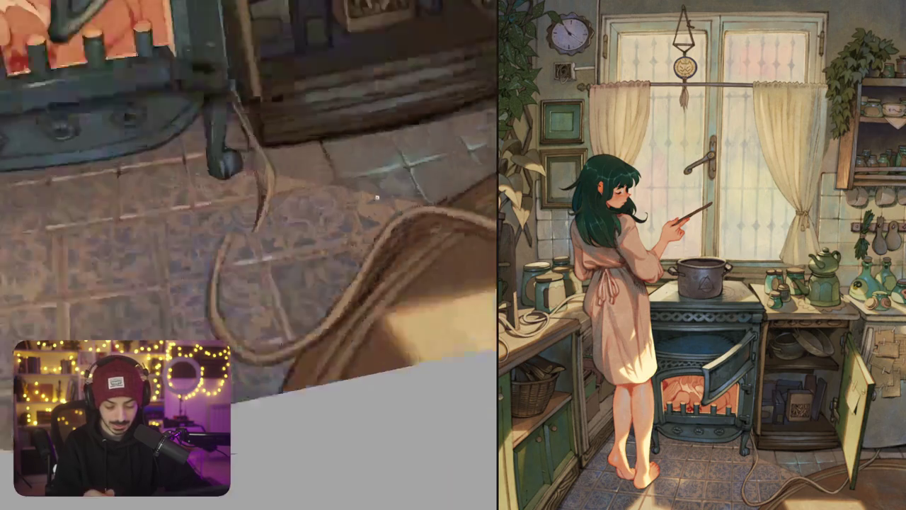
pyautogui.scroll(-3, 249, 255)
pyautogui.scroll(10, 249, 255)
pyautogui.scroll(5, 250, 255)
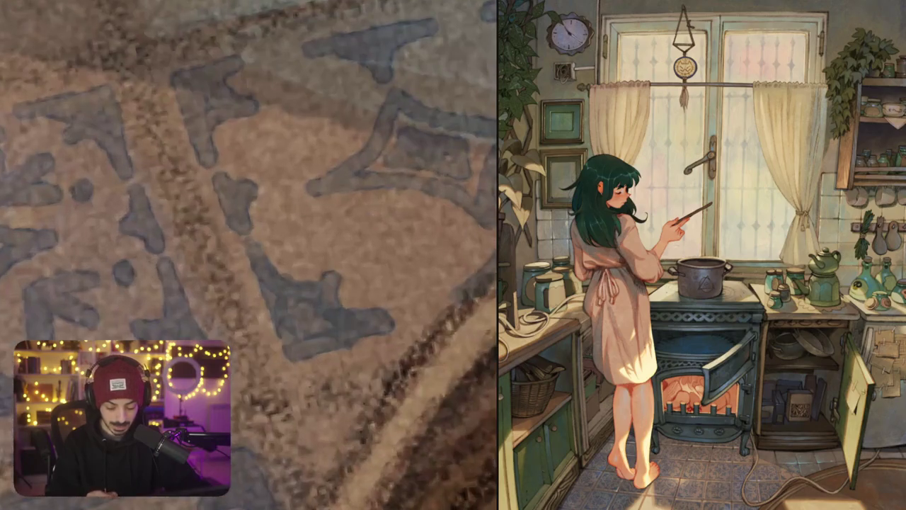
pyautogui.moveTo(330, 214)
pyautogui.mouseDown()
pyautogui.moveTo(391, 211)
pyautogui.moveTo(358, 256)
pyautogui.mouseUp()
pyautogui.moveTo(396, 220); pyautogui.dragTo(420, 260)
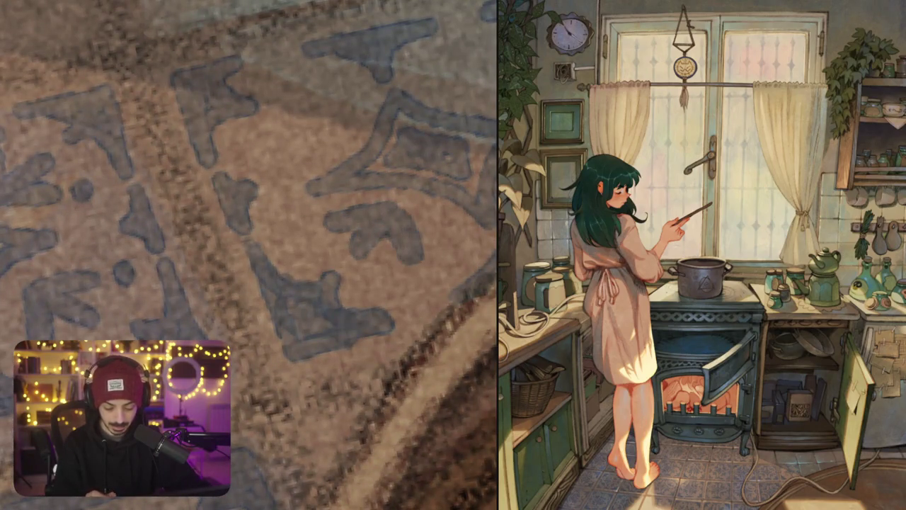
pyautogui.click(294, 227)
pyautogui.click(434, 280)
# Paint a blob-shaped ornament on the tile, with small dark dots around it
pyautogui.scroll(3, 249, 255)
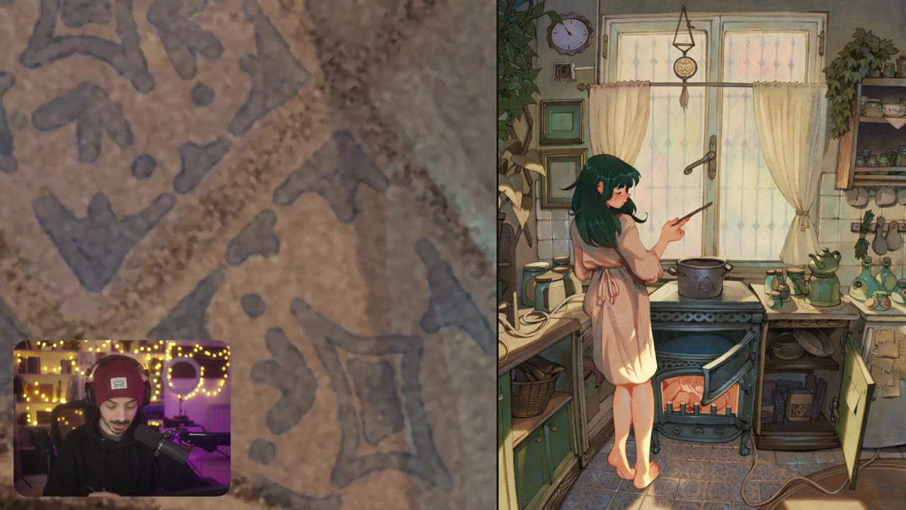
pyautogui.click(345, 298)
pyautogui.moveTo(318, 268); pyautogui.dragTo(362, 304)
pyautogui.moveTo(346, 251); pyautogui.dragTo(382, 313)
pyautogui.moveTo(368, 276)
pyautogui.mouseDown()
pyautogui.moveTo(402, 312)
pyautogui.moveTo(422, 263)
pyautogui.mouseUp()
pyautogui.click(305, 247)
pyautogui.click(419, 283)
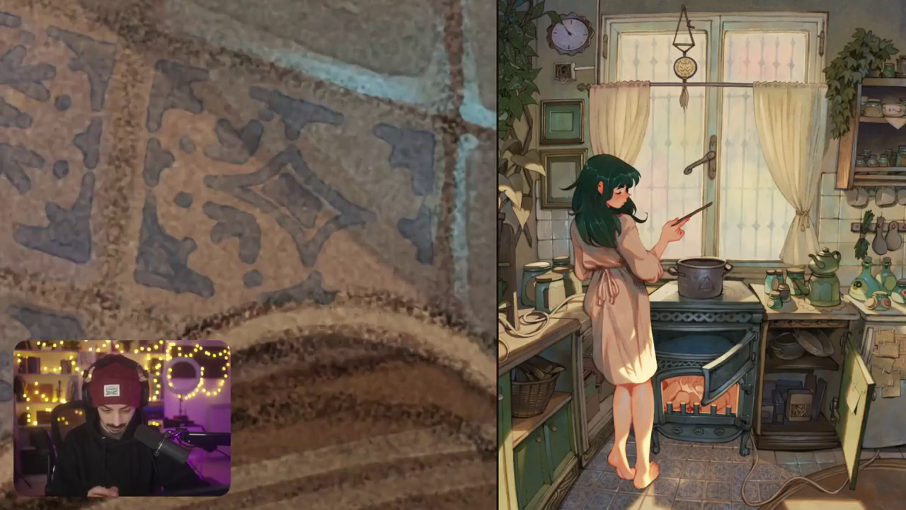
# Add a curled shape and a chevron motif near the stove leg, plus a faint stroke across a tile
pyautogui.moveTo(382, 186)
pyautogui.mouseDown()
pyautogui.moveTo(384, 202)
pyautogui.moveTo(373, 166)
pyautogui.moveTo(327, 213)
pyautogui.moveTo(354, 181)
pyautogui.moveTo(374, 212)
pyautogui.mouseUp()
pyautogui.click(305, 175)
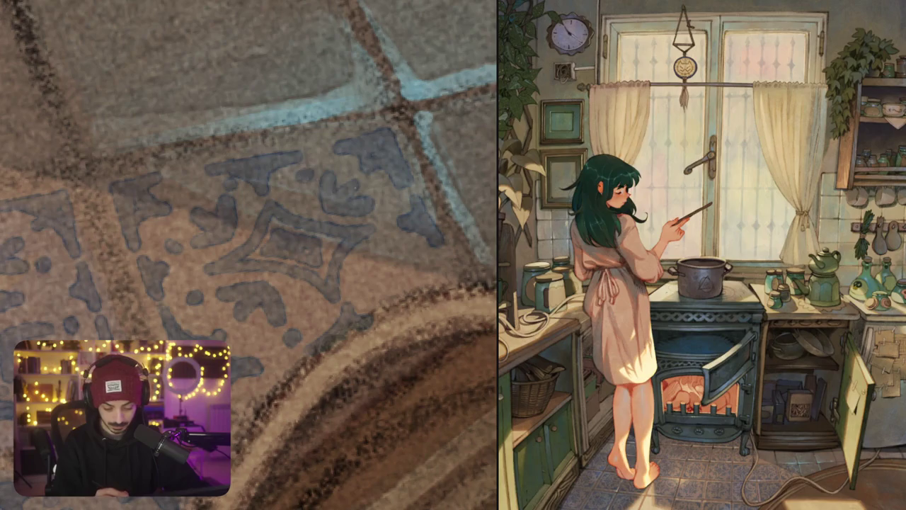
pyautogui.moveTo(283, 245); pyautogui.dragTo(247, 213)
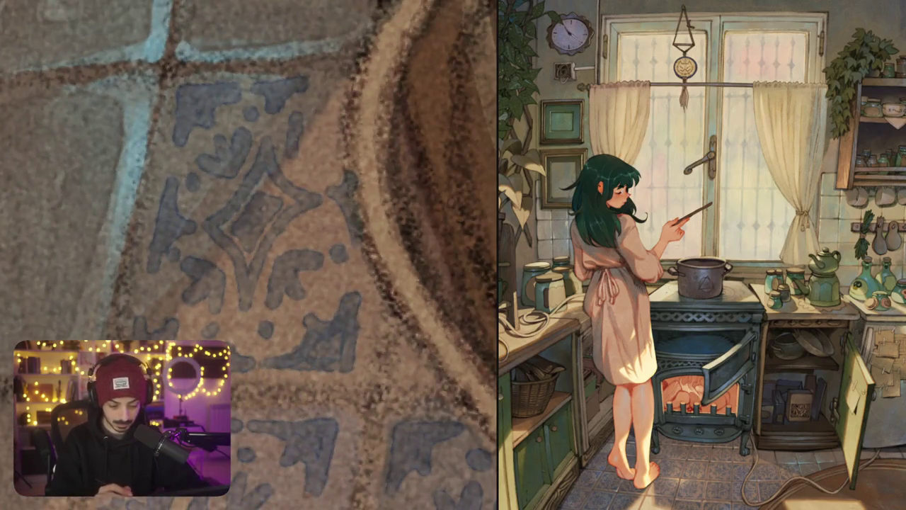
pyautogui.moveTo(338, 118)
pyautogui.mouseDown()
pyautogui.moveTo(302, 152)
pyautogui.moveTo(339, 168)
pyautogui.mouseUp()
pyautogui.moveTo(309, 98); pyautogui.dragTo(294, 108)
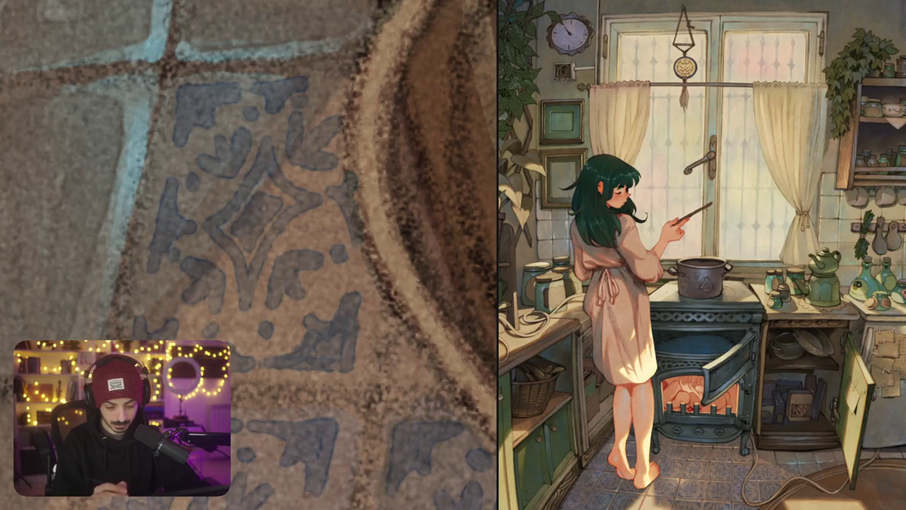
pyautogui.moveTo(248, 255)
pyautogui.mouseDown()
pyautogui.moveTo(177, 177)
pyautogui.moveTo(247, 248)
pyautogui.mouseUp()
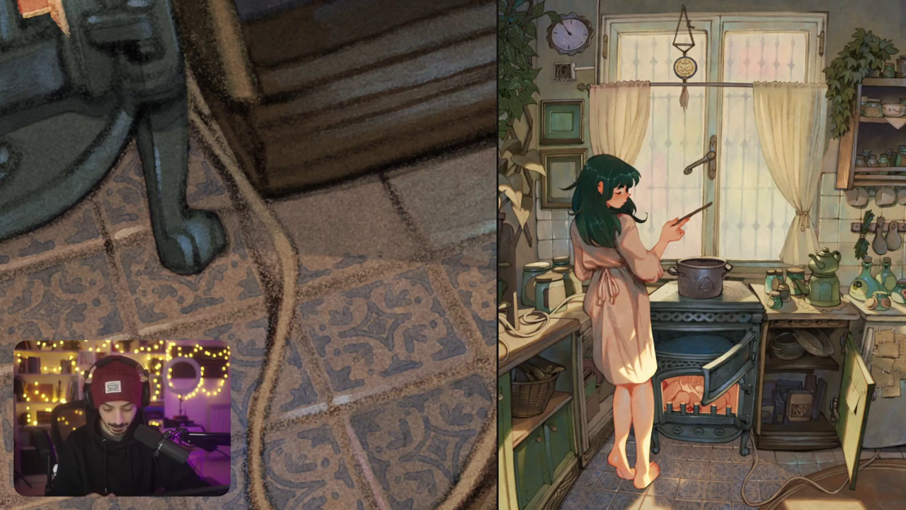
pyautogui.moveTo(377, 255); pyautogui.dragTo(409, 244)
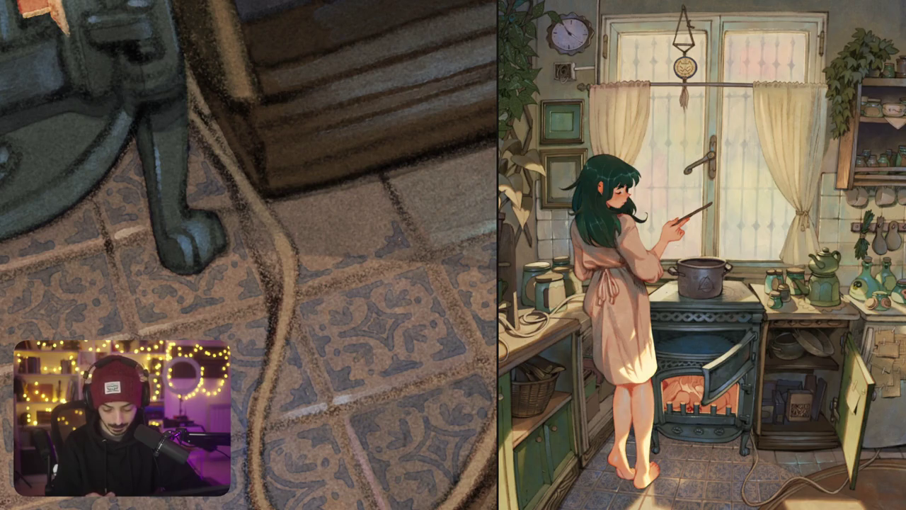
pyautogui.scroll(-5, 418, 243)
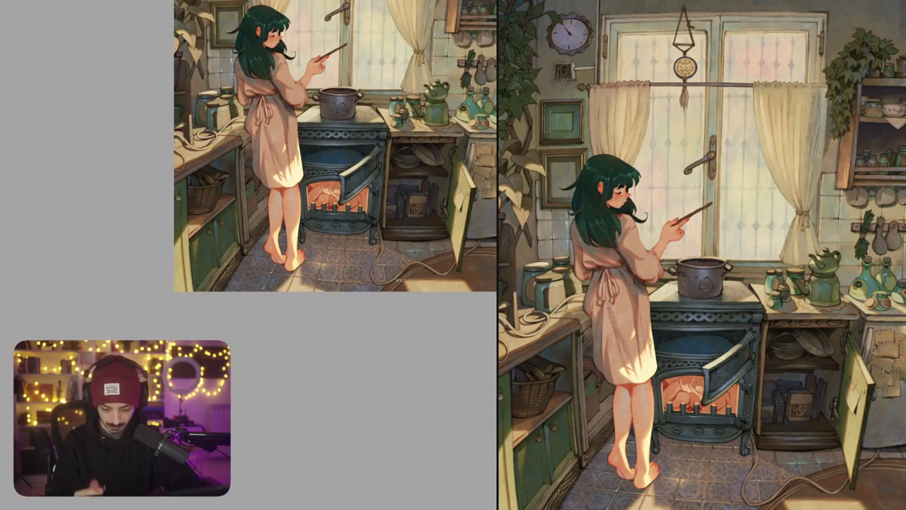
# Add faint darker strokes to the floor tiles and darken the cabinet's bottom edge
pyautogui.scroll(5, 401, 255)
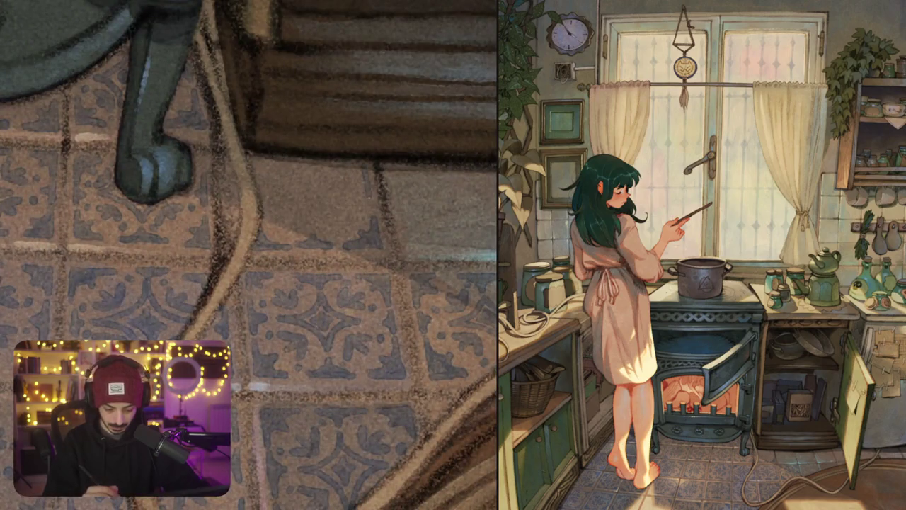
pyautogui.moveTo(362, 190); pyautogui.dragTo(375, 232)
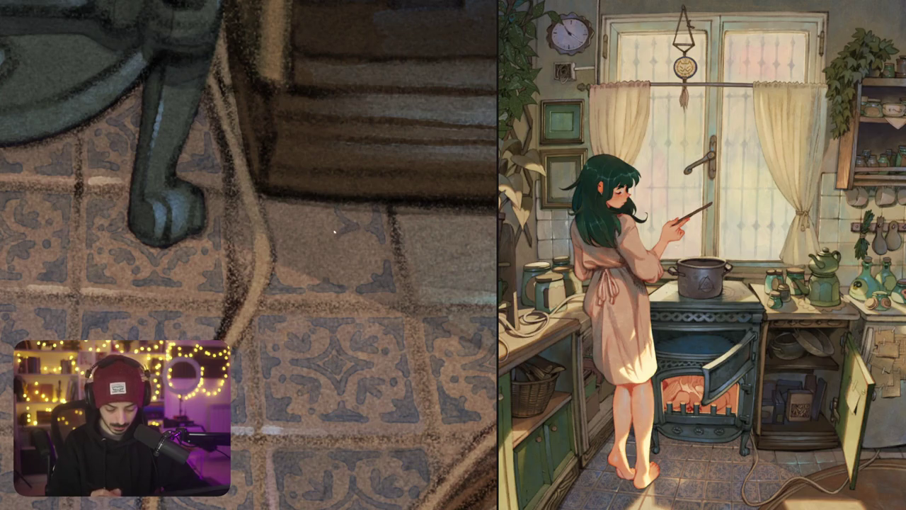
pyautogui.moveTo(335, 230); pyautogui.dragTo(359, 234)
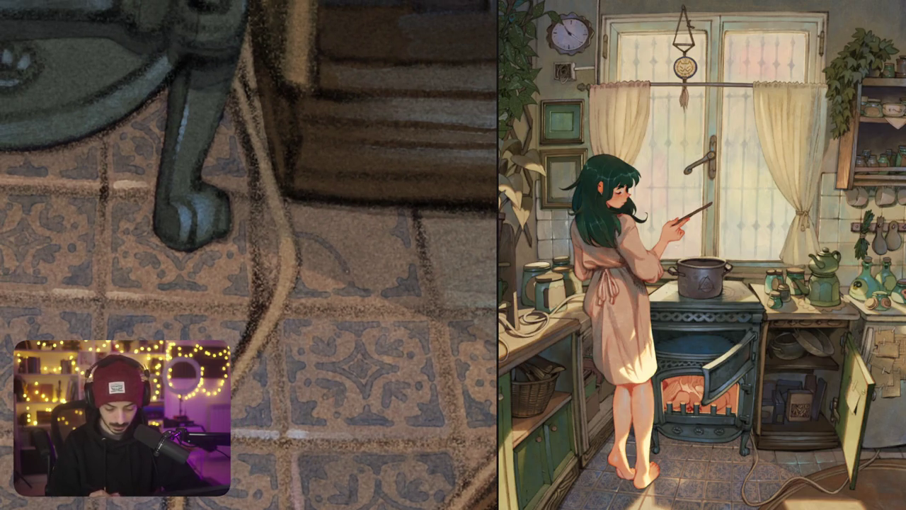
pyautogui.moveTo(293, 227)
pyautogui.mouseDown()
pyautogui.moveTo(329, 206)
pyautogui.moveTo(326, 234)
pyautogui.mouseUp()
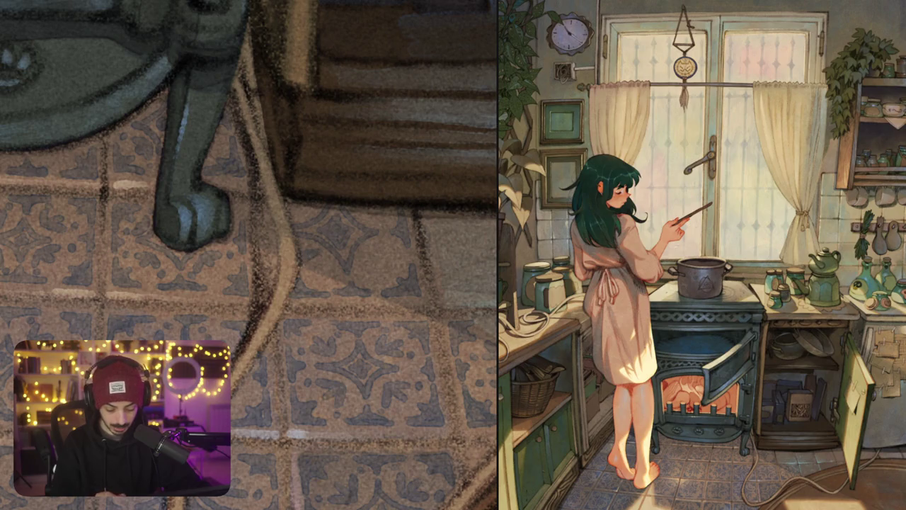
pyautogui.moveTo(303, 264)
pyautogui.mouseDown()
pyautogui.moveTo(320, 259)
pyautogui.moveTo(330, 281)
pyautogui.mouseUp()
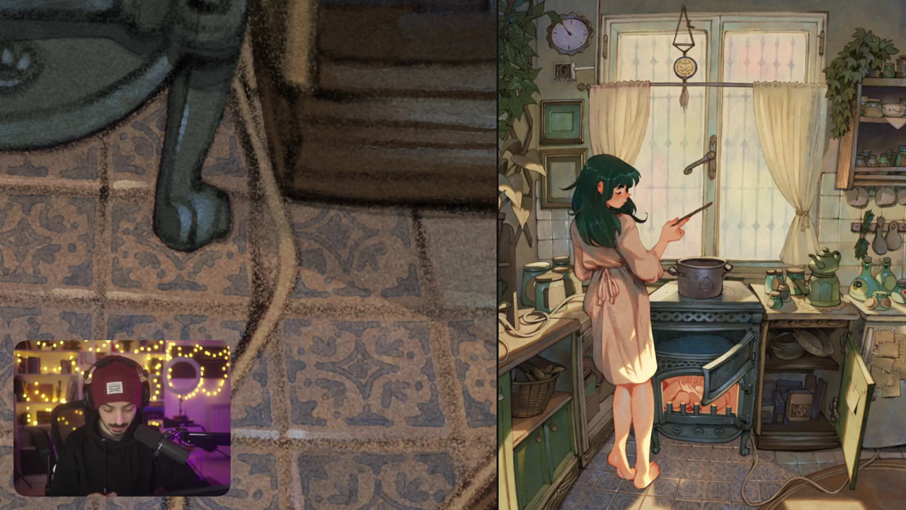
pyautogui.scroll(1, 396, 252)
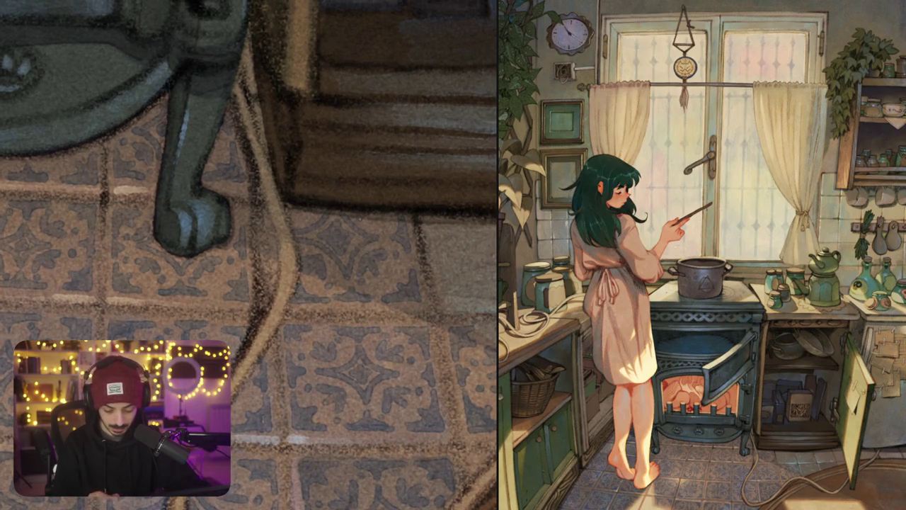
pyautogui.moveTo(372, 225); pyautogui.dragTo(358, 209)
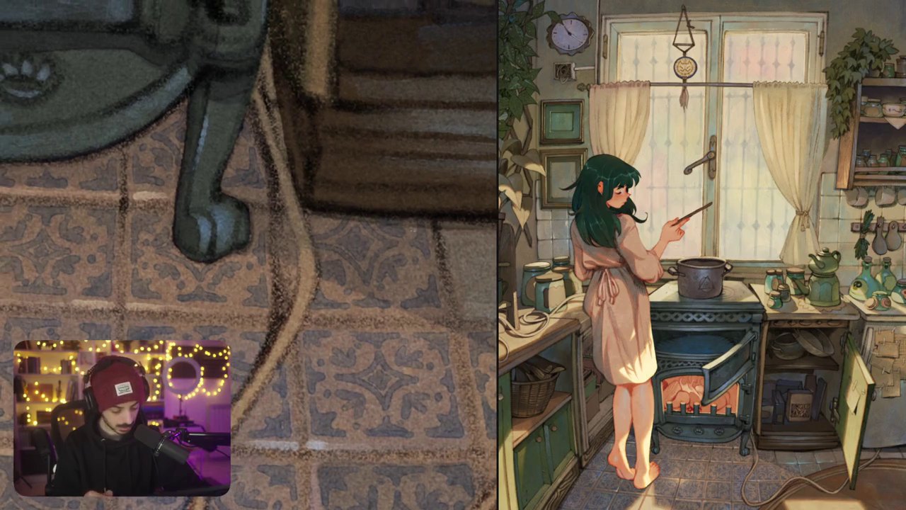
pyautogui.moveTo(311, 234); pyautogui.dragTo(332, 232)
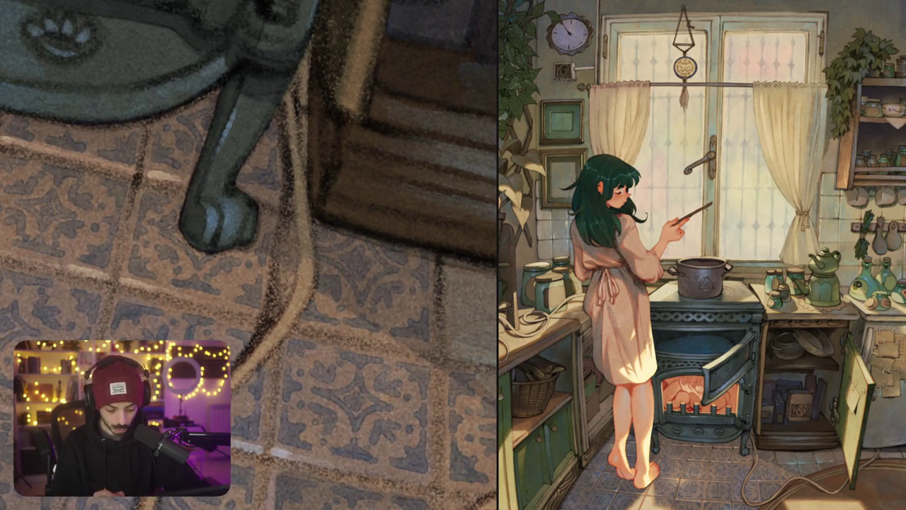
# Paint blue tile-pattern marks and small dark strokes on the tiles beside the rug
pyautogui.scroll(-5, 249, 255)
pyautogui.scroll(1, 250, 255)
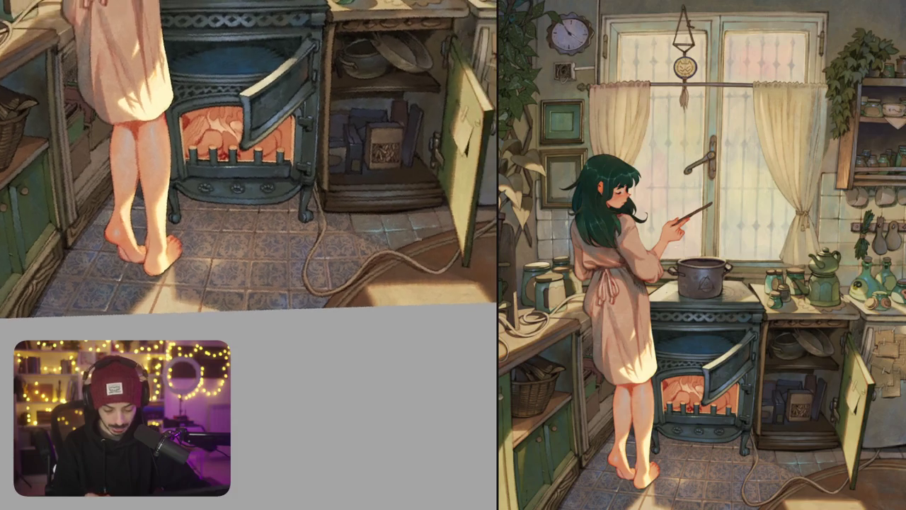
pyautogui.scroll(5, 376, 239)
pyautogui.scroll(2, 314, 265)
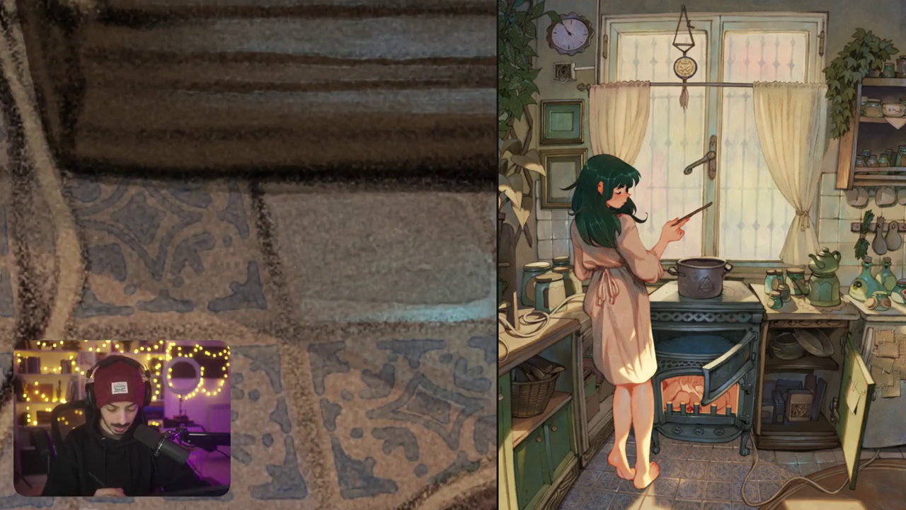
pyautogui.moveTo(293, 260)
pyautogui.mouseDown()
pyautogui.moveTo(307, 304)
pyautogui.moveTo(326, 286)
pyautogui.moveTo(347, 296)
pyautogui.moveTo(311, 305)
pyautogui.mouseUp()
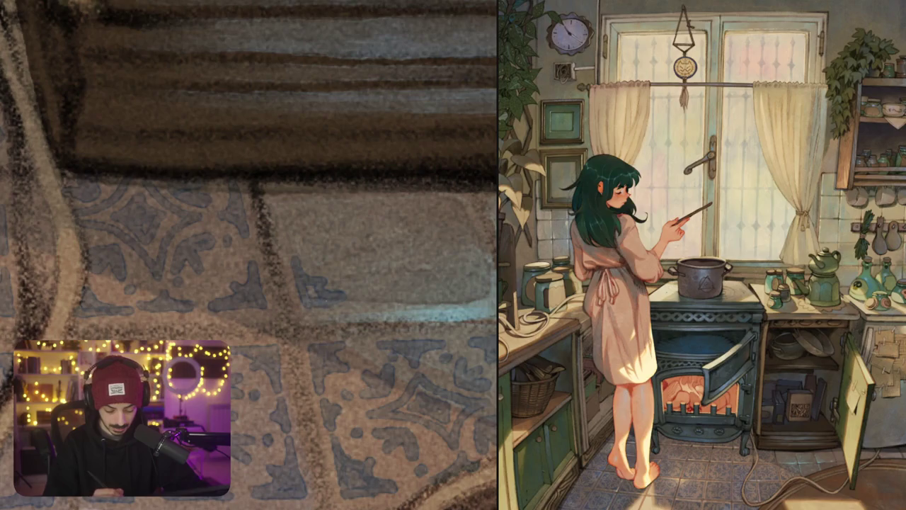
pyautogui.moveTo(282, 203); pyautogui.dragTo(286, 231)
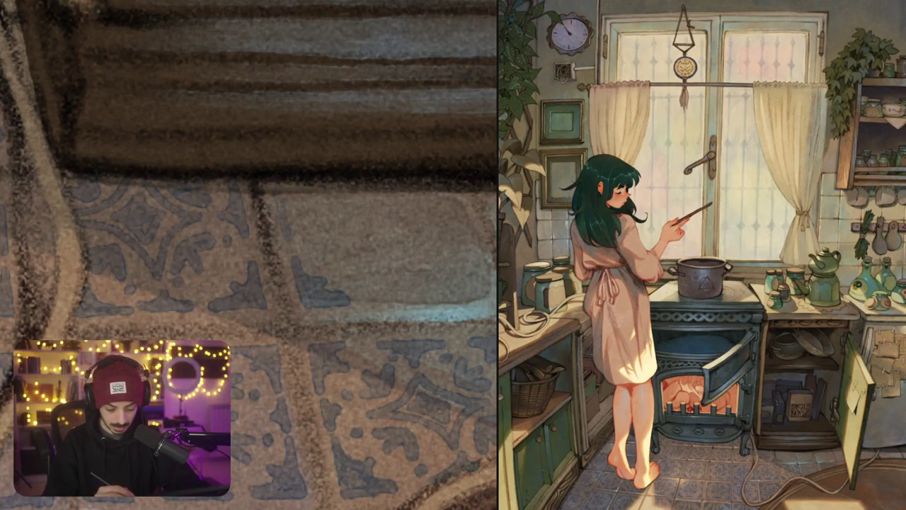
pyautogui.moveTo(284, 199)
pyautogui.mouseDown()
pyautogui.moveTo(301, 217)
pyautogui.moveTo(301, 239)
pyautogui.moveTo(219, 227)
pyautogui.mouseUp()
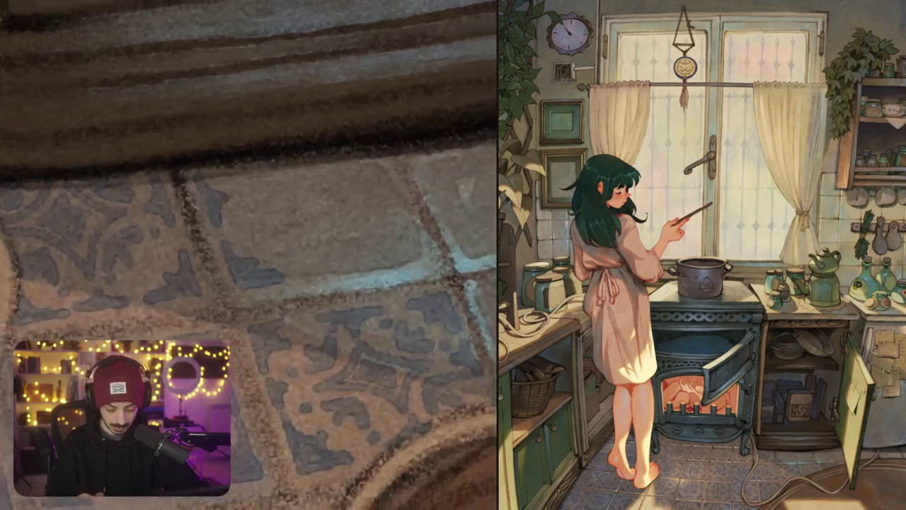
pyautogui.moveTo(248, 255); pyautogui.dragTo(233, 284)
pyautogui.moveTo(297, 266); pyautogui.dragTo(347, 249)
# Paint blue-grey lines along the tile edges and curved ornament strokes on a tile
pyautogui.moveTo(313, 259); pyautogui.dragTo(359, 244)
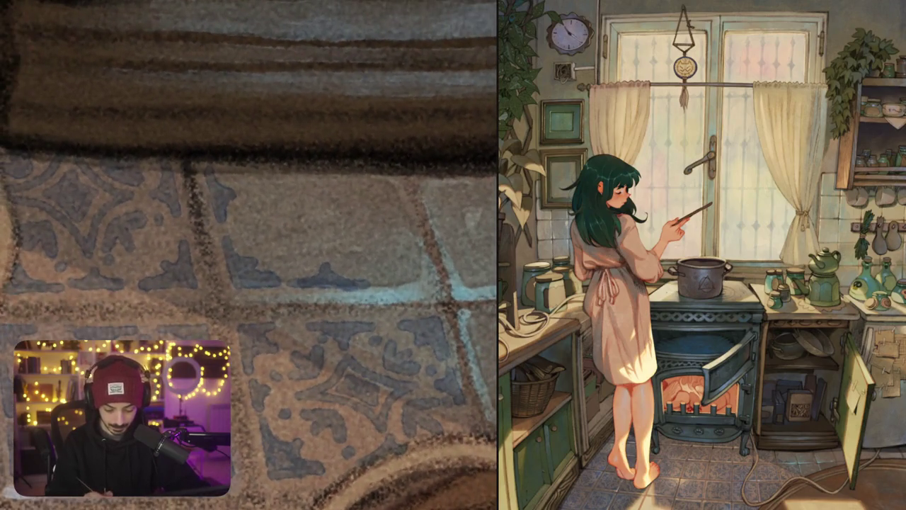
pyautogui.moveTo(378, 283)
pyautogui.mouseDown()
pyautogui.moveTo(428, 280)
pyautogui.moveTo(411, 228)
pyautogui.moveTo(411, 266)
pyautogui.moveTo(379, 279)
pyautogui.mouseUp()
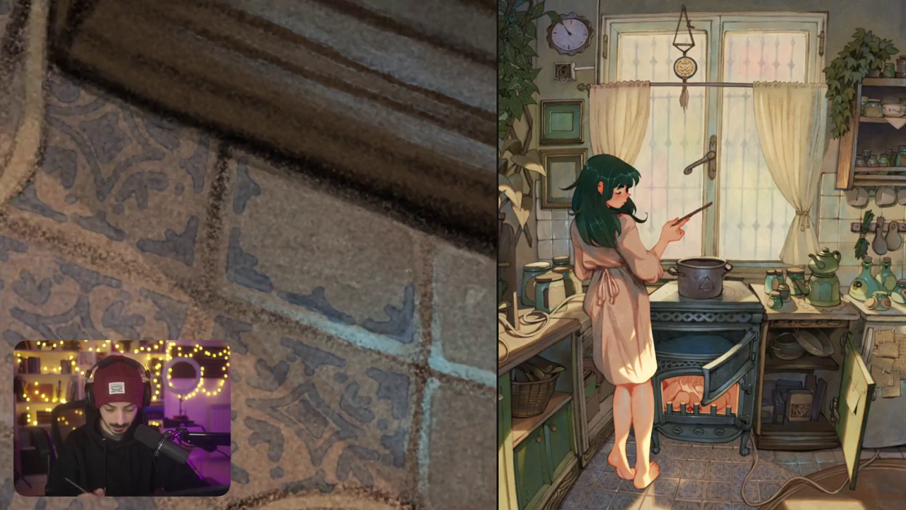
pyautogui.moveTo(410, 225)
pyautogui.mouseDown()
pyautogui.moveTo(411, 269)
pyautogui.moveTo(403, 273)
pyautogui.moveTo(402, 238)
pyautogui.mouseUp()
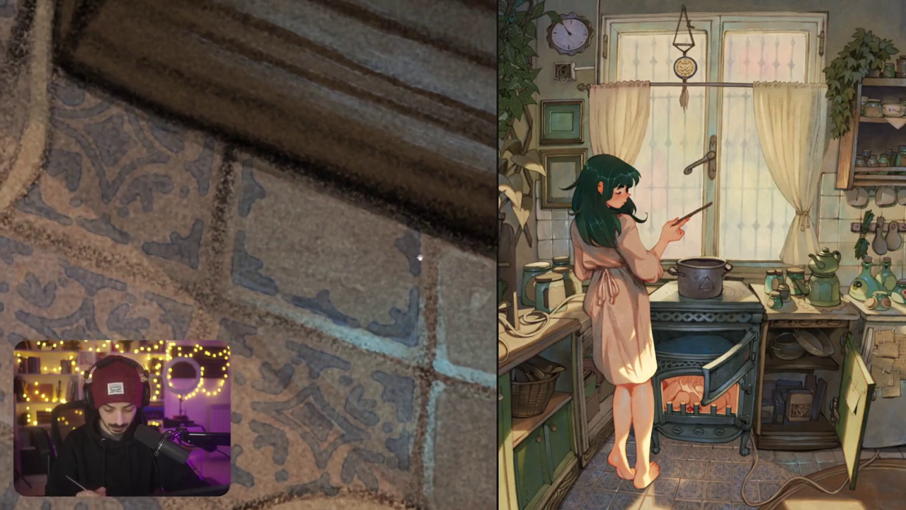
pyautogui.moveTo(296, 201)
pyautogui.mouseDown()
pyautogui.moveTo(348, 192)
pyautogui.moveTo(348, 280)
pyautogui.mouseUp()
pyautogui.moveTo(351, 240); pyautogui.dragTo(397, 241)
pyautogui.moveTo(394, 207); pyautogui.dragTo(370, 236)
pyautogui.moveTo(300, 191); pyautogui.dragTo(327, 205)
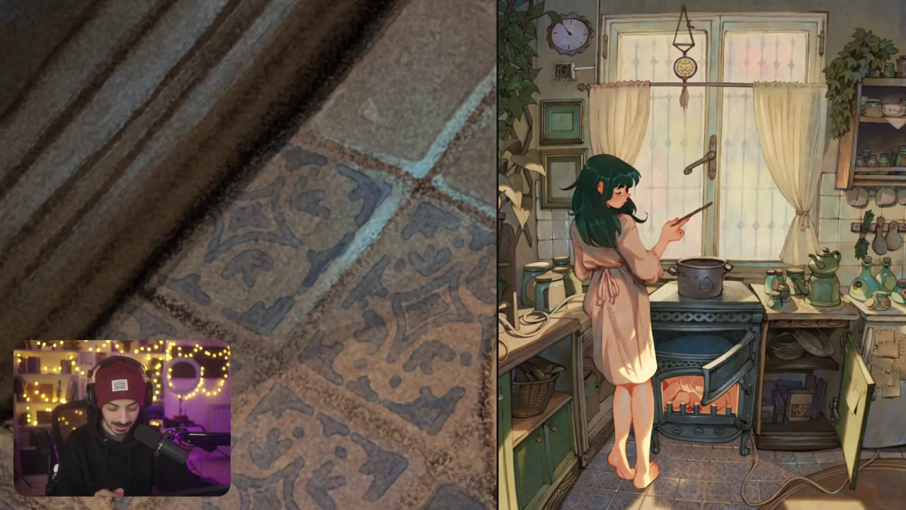
# Add small dark ornament strokes to the tiles just above the rug
pyautogui.moveTo(248, 254)
pyautogui.mouseDown()
pyautogui.moveTo(276, 250)
pyautogui.moveTo(198, 206)
pyautogui.mouseUp()
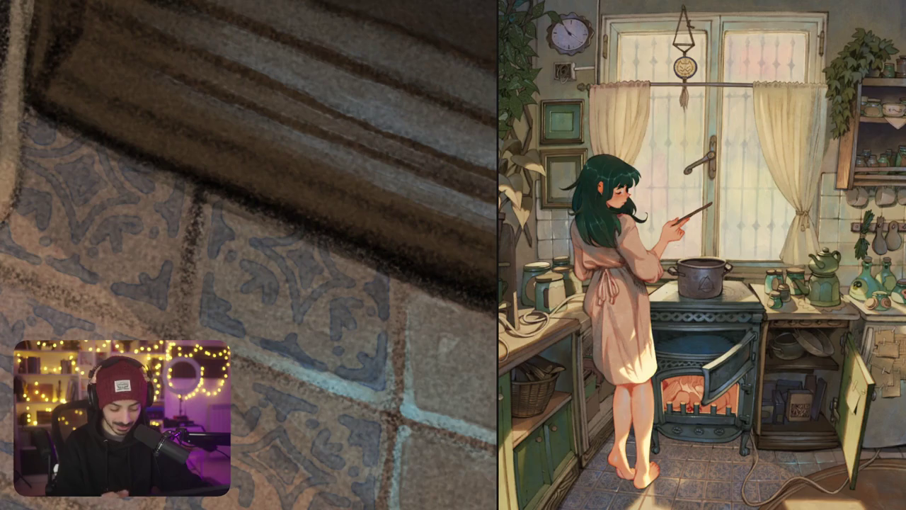
pyautogui.moveTo(263, 323); pyautogui.dragTo(273, 311)
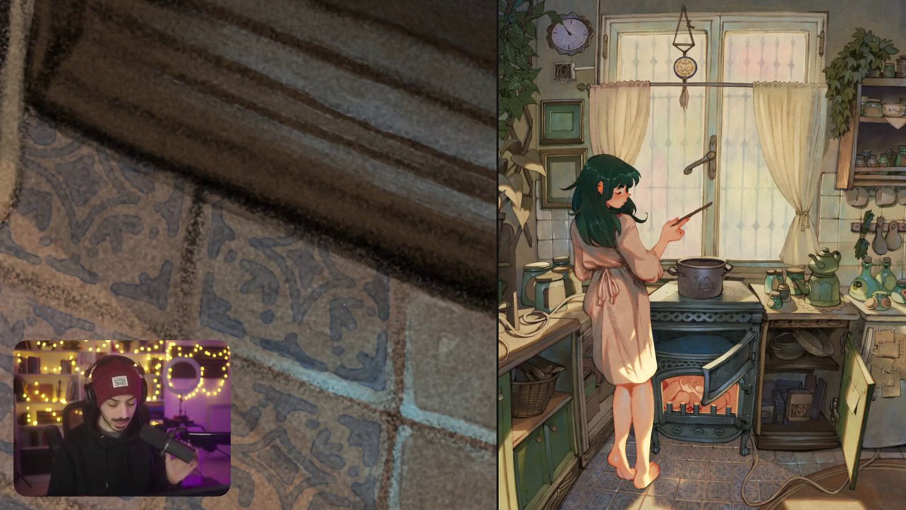
pyautogui.moveTo(371, 267); pyautogui.dragTo(339, 238)
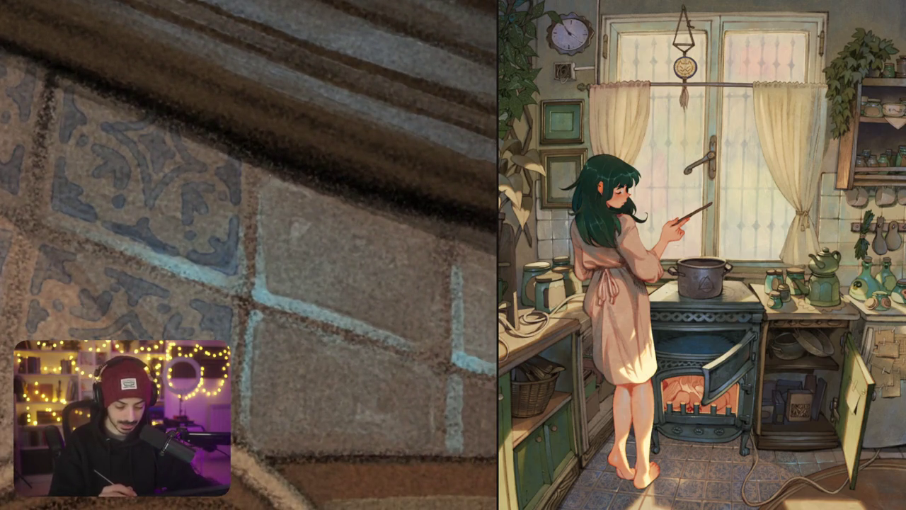
pyautogui.moveTo(283, 206)
pyautogui.mouseDown()
pyautogui.moveTo(274, 182)
pyautogui.moveTo(259, 247)
pyautogui.moveTo(273, 235)
pyautogui.moveTo(297, 264)
pyautogui.moveTo(364, 192)
pyautogui.mouseUp()
pyautogui.moveTo(292, 236)
pyautogui.mouseDown()
pyautogui.moveTo(349, 212)
pyautogui.moveTo(330, 191)
pyautogui.moveTo(308, 225)
pyautogui.moveTo(339, 223)
pyautogui.moveTo(350, 263)
pyautogui.mouseUp()
pyautogui.moveTo(340, 219); pyautogui.dragTo(347, 246)
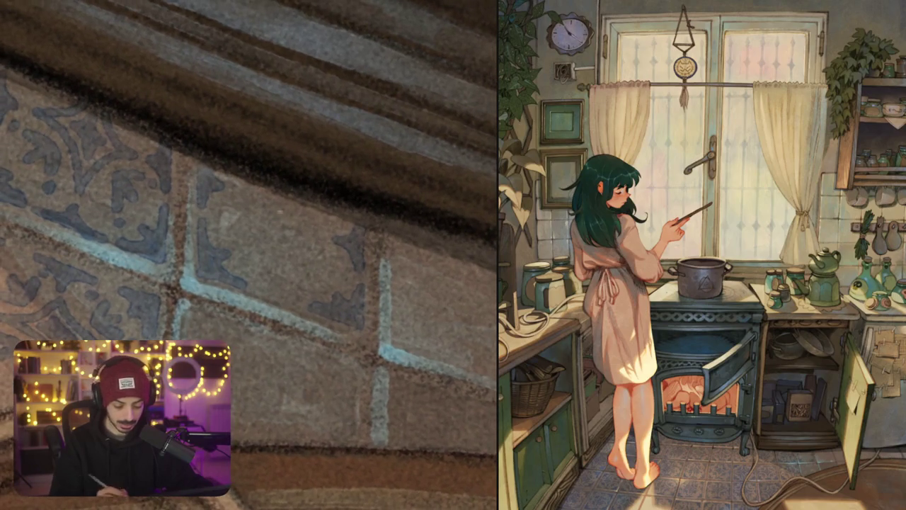
# Undo a rejected V-shaped ornament, then paint a curled motif with a small dark mark instead
pyautogui.moveTo(243, 192)
pyautogui.mouseDown()
pyautogui.moveTo(283, 198)
pyautogui.moveTo(267, 217)
pyautogui.moveTo(282, 273)
pyautogui.moveTo(311, 230)
pyautogui.mouseUp()
pyautogui.hotkey('ctrl', 'z')
pyautogui.moveTo(252, 285)
pyautogui.mouseDown()
pyautogui.moveTo(300, 303)
pyautogui.moveTo(284, 273)
pyautogui.mouseUp()
pyautogui.hotkey('ctrl', 'z')
pyautogui.scroll(1, 248, 255)
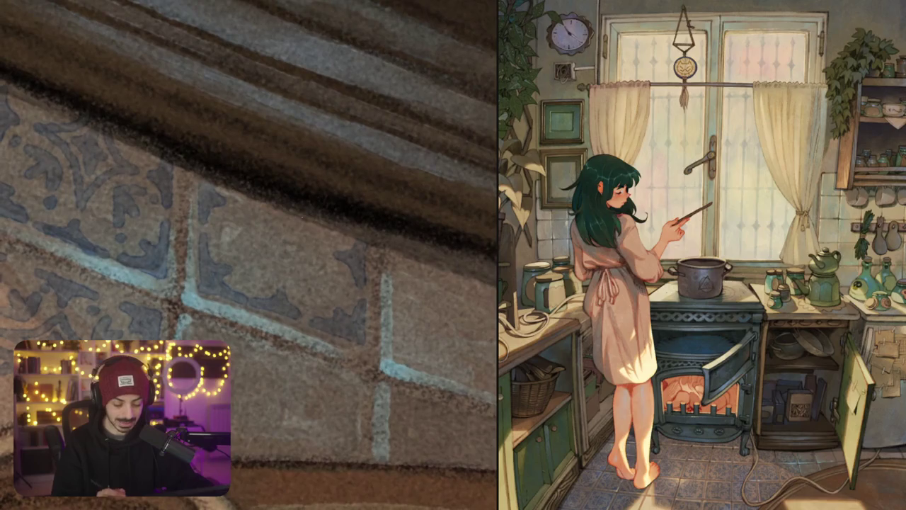
pyautogui.moveTo(242, 210)
pyautogui.mouseDown()
pyautogui.moveTo(277, 203)
pyautogui.moveTo(287, 264)
pyautogui.moveTo(325, 242)
pyautogui.mouseUp()
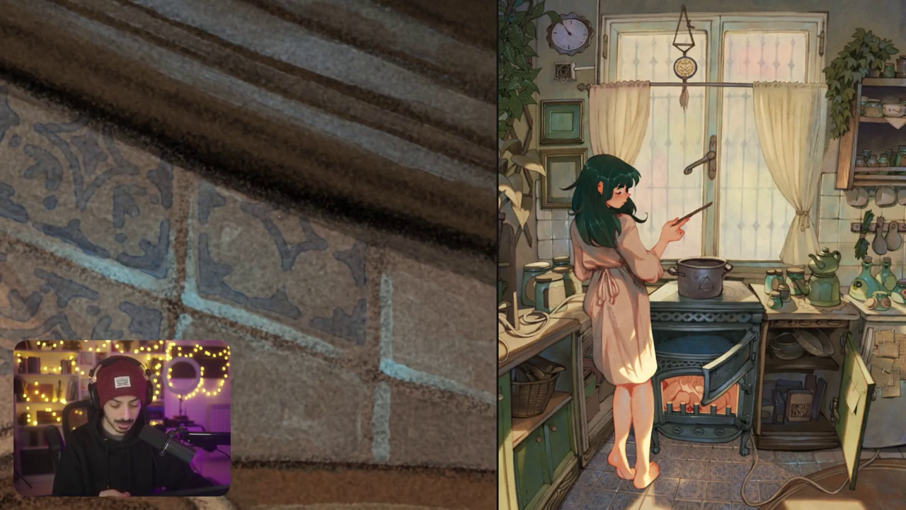
pyautogui.moveTo(276, 214); pyautogui.dragTo(295, 241)
pyautogui.moveTo(231, 224)
pyautogui.mouseDown()
pyautogui.moveTo(258, 237)
pyautogui.moveTo(264, 265)
pyautogui.moveTo(322, 283)
pyautogui.moveTo(312, 295)
pyautogui.mouseUp()
pyautogui.moveTo(316, 264); pyautogui.dragTo(335, 275)
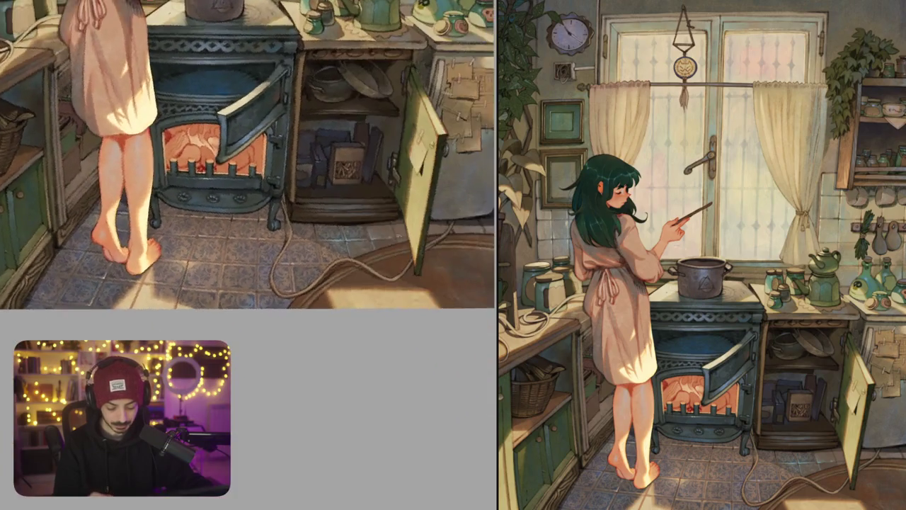
# Paint a blue motif on a rug-edge tile and darken the grout lines with short strokes
pyautogui.scroll(2, 355, 264)
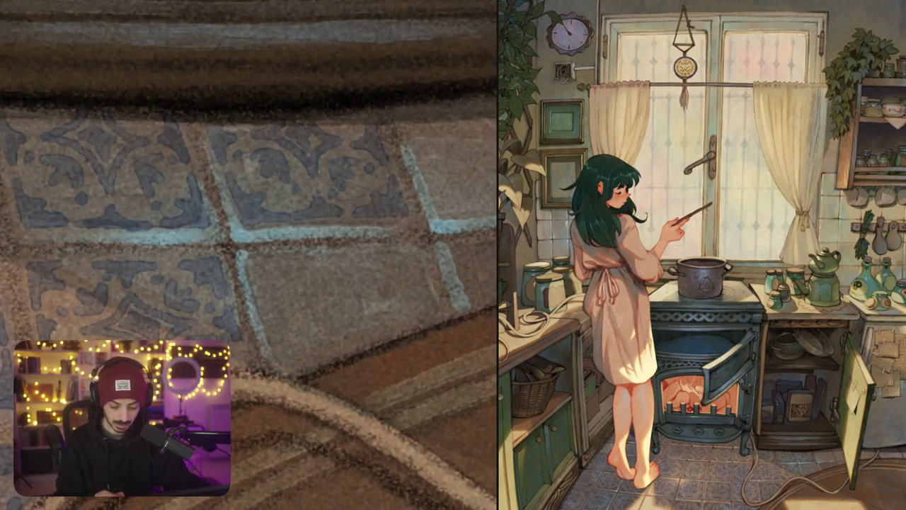
pyautogui.moveTo(323, 259)
pyautogui.mouseDown()
pyautogui.moveTo(368, 258)
pyautogui.moveTo(333, 280)
pyautogui.mouseUp()
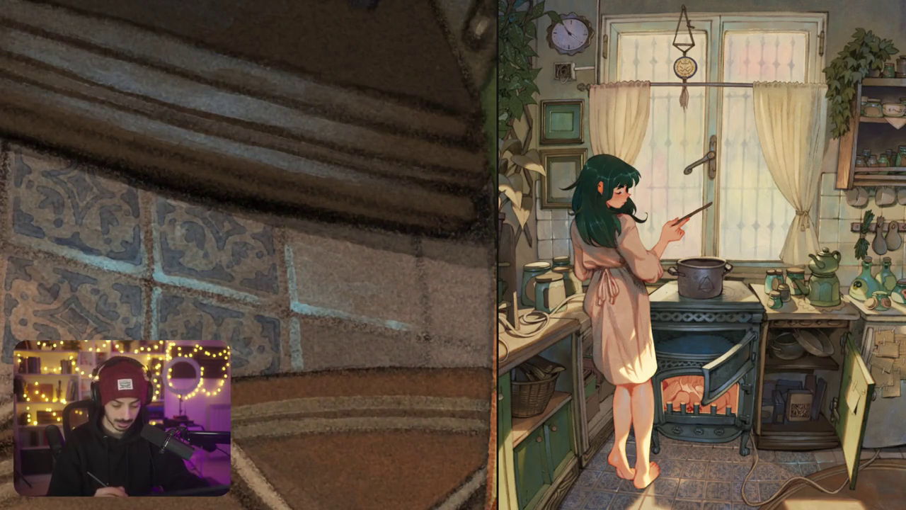
pyautogui.moveTo(296, 225); pyautogui.dragTo(297, 250)
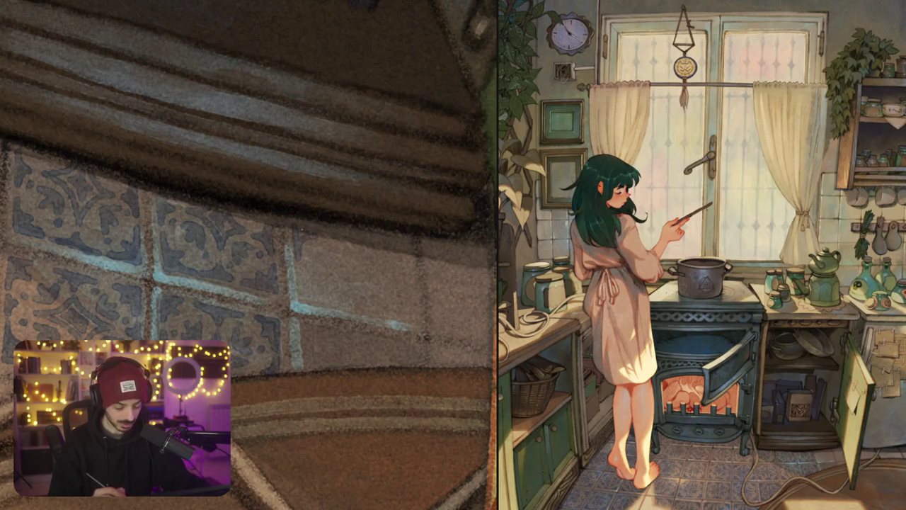
pyautogui.moveTo(300, 270); pyautogui.dragTo(303, 298)
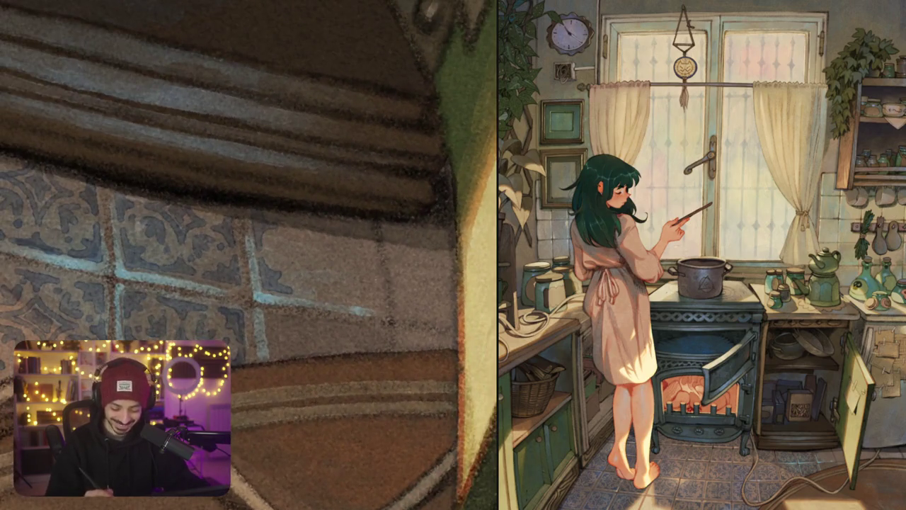
pyautogui.moveTo(377, 268); pyautogui.dragTo(378, 302)
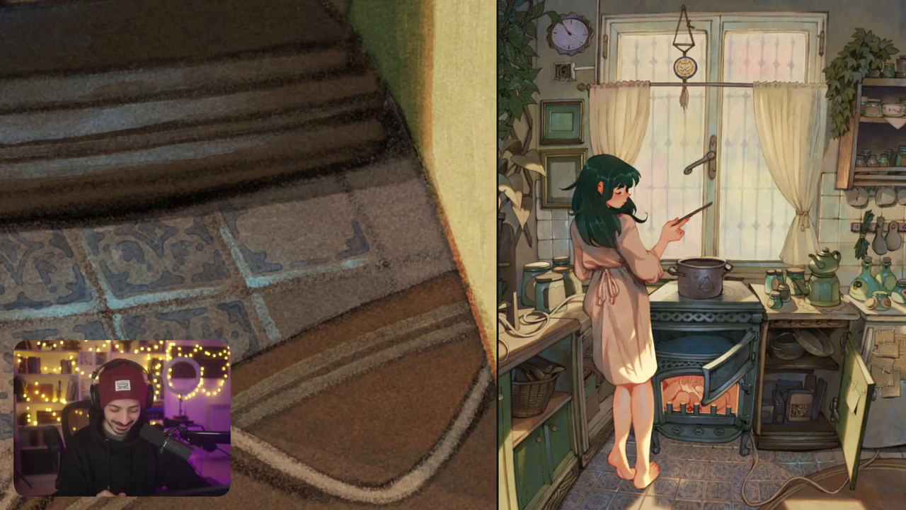
# Paint small chevron-style ornament strokes and dots on a tile near the rug edge
pyautogui.moveTo(283, 234)
pyautogui.mouseDown()
pyautogui.moveTo(326, 215)
pyautogui.moveTo(311, 256)
pyautogui.moveTo(332, 233)
pyautogui.mouseUp()
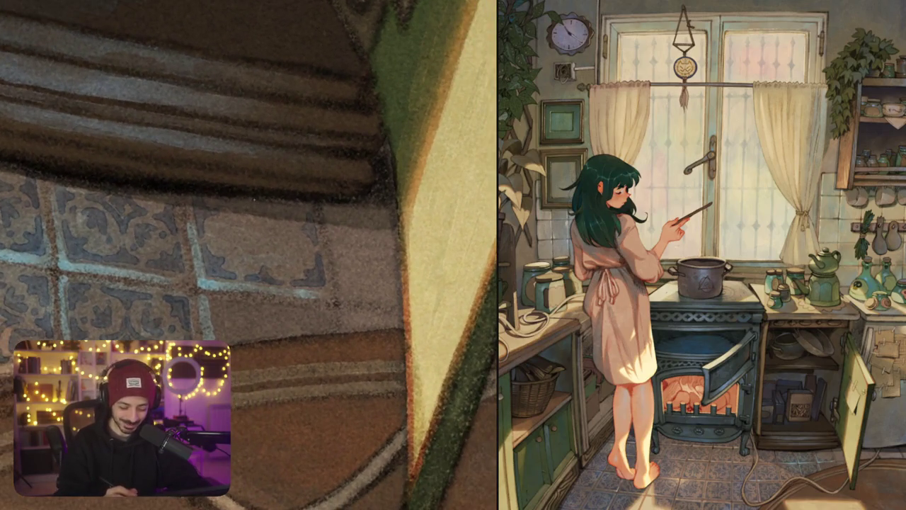
pyautogui.moveTo(254, 201)
pyautogui.mouseDown()
pyautogui.moveTo(229, 215)
pyautogui.moveTo(258, 238)
pyautogui.mouseUp()
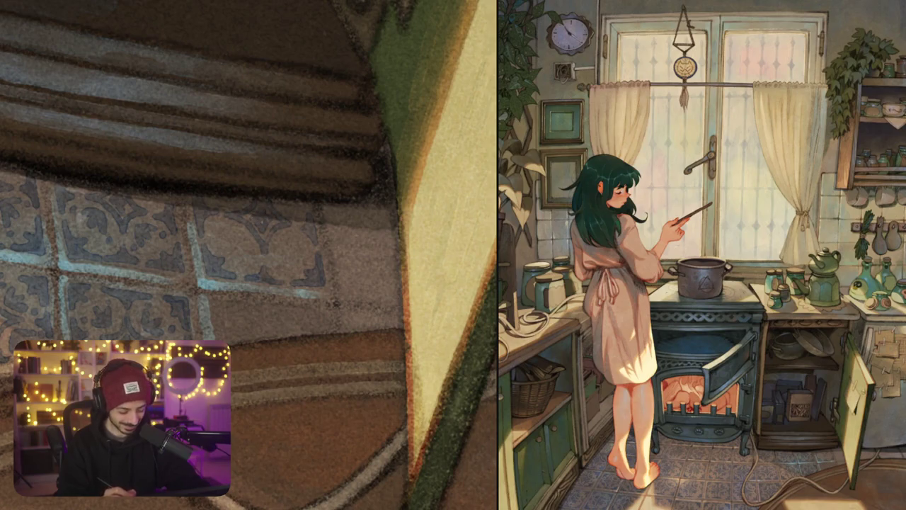
pyautogui.scroll(5, 328, 216)
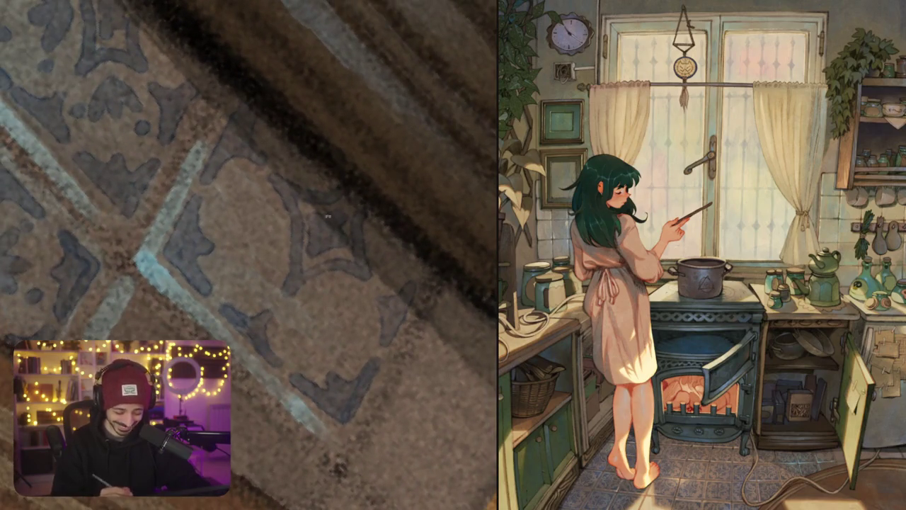
pyautogui.moveTo(328, 216); pyautogui.dragTo(297, 234)
pyautogui.moveTo(240, 255)
pyautogui.mouseDown()
pyautogui.moveTo(266, 280)
pyautogui.moveTo(287, 240)
pyautogui.mouseUp()
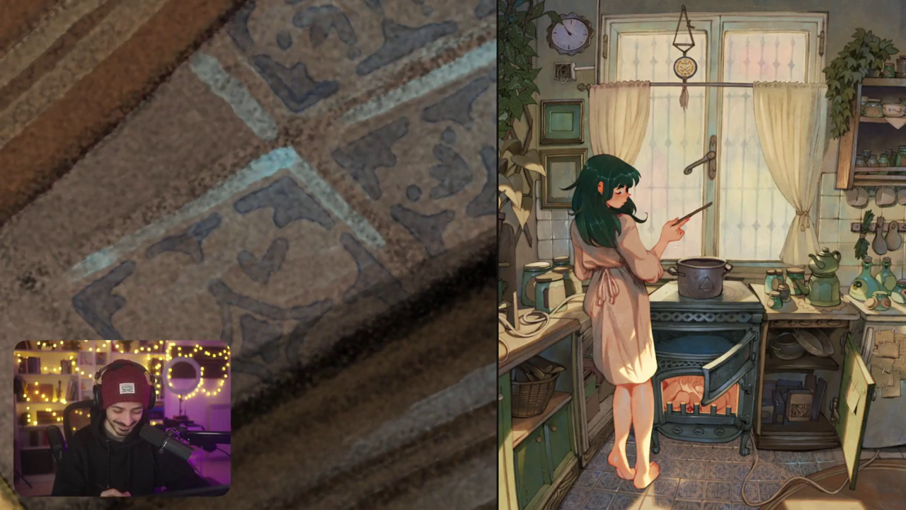
pyautogui.moveTo(266, 284); pyautogui.dragTo(301, 271)
pyautogui.click(230, 235)
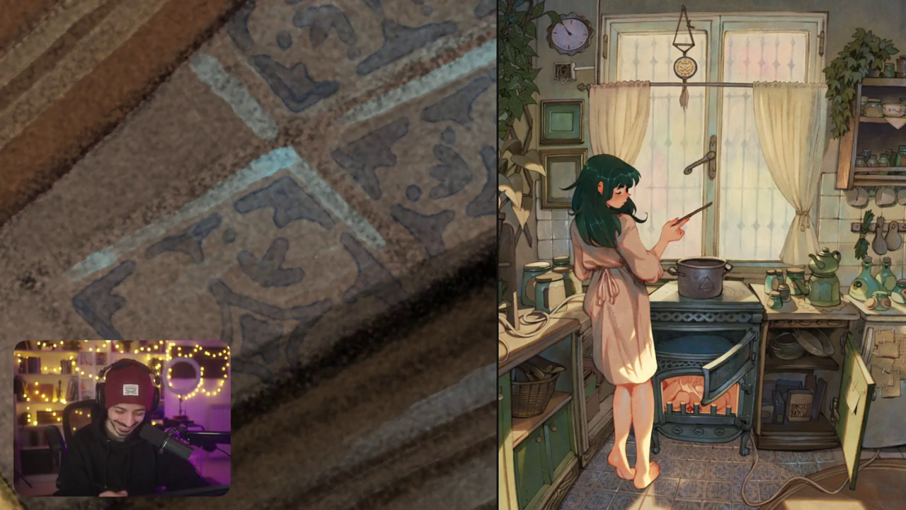
pyautogui.moveTo(320, 269)
pyautogui.mouseDown()
pyautogui.moveTo(241, 269)
pyautogui.moveTo(270, 243)
pyautogui.moveTo(255, 283)
pyautogui.moveTo(286, 291)
pyautogui.moveTo(289, 250)
pyautogui.moveTo(311, 318)
pyautogui.mouseUp()
pyautogui.click(237, 232)
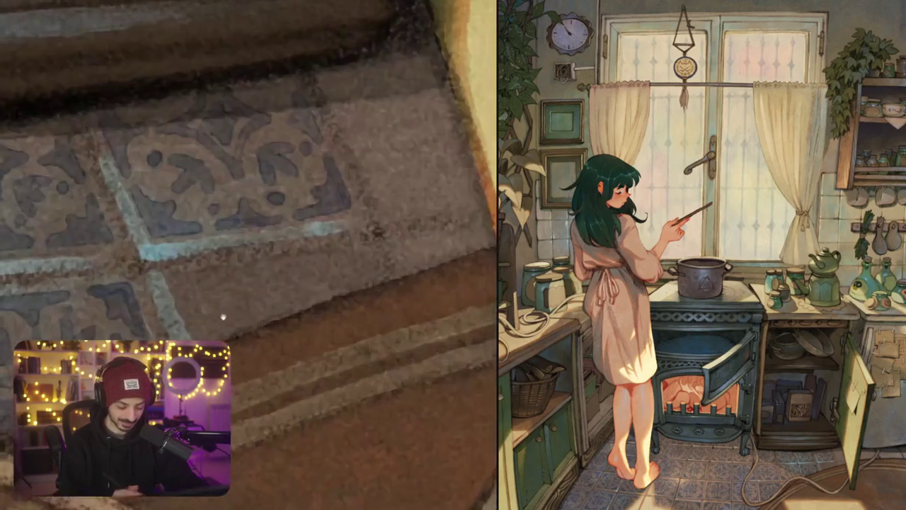
# Add an angular shape, a diamond outline and a dark motif, repainting one undone mark
pyautogui.moveTo(226, 255)
pyautogui.mouseDown()
pyautogui.moveTo(235, 277)
pyautogui.moveTo(251, 248)
pyautogui.mouseUp()
pyautogui.moveTo(248, 248)
pyautogui.mouseDown()
pyautogui.moveTo(271, 245)
pyautogui.moveTo(250, 274)
pyautogui.moveTo(246, 302)
pyautogui.mouseUp()
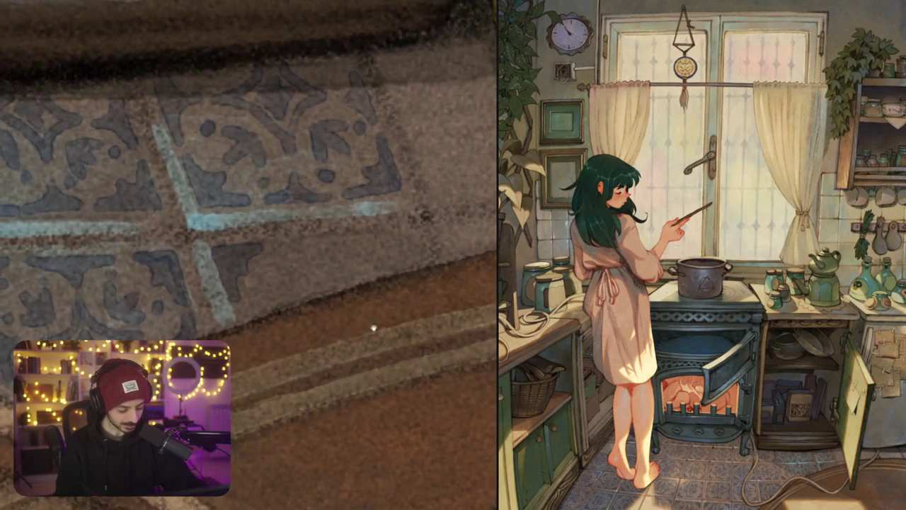
pyautogui.moveTo(264, 246)
pyautogui.mouseDown()
pyautogui.moveTo(342, 227)
pyautogui.moveTo(304, 253)
pyautogui.moveTo(278, 250)
pyautogui.mouseUp()
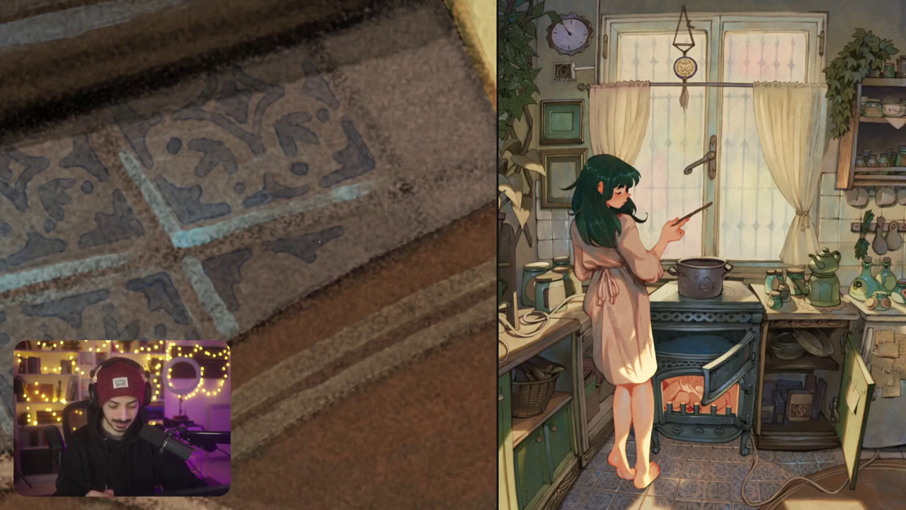
pyautogui.moveTo(354, 225)
pyautogui.mouseDown()
pyautogui.moveTo(391, 213)
pyautogui.moveTo(411, 241)
pyautogui.moveTo(368, 225)
pyautogui.mouseUp()
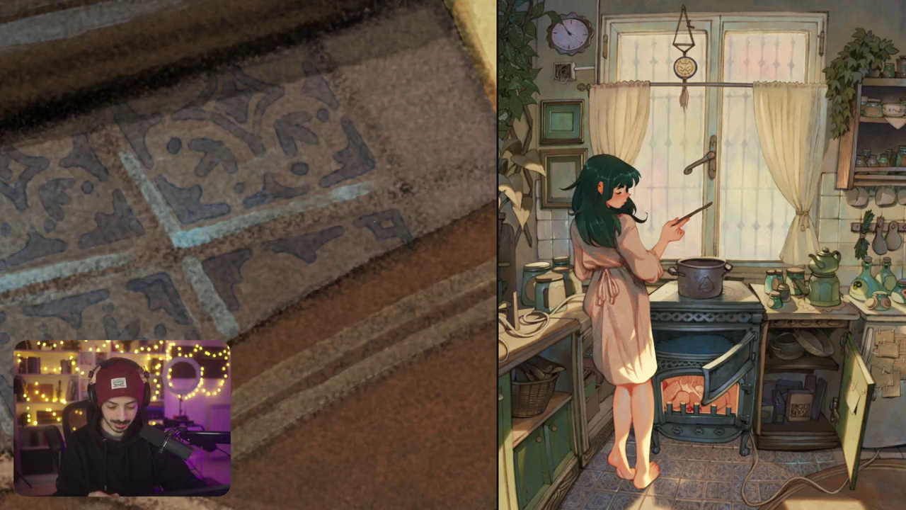
pyautogui.moveTo(269, 234); pyautogui.dragTo(305, 289)
pyautogui.moveTo(250, 291); pyautogui.dragTo(278, 321)
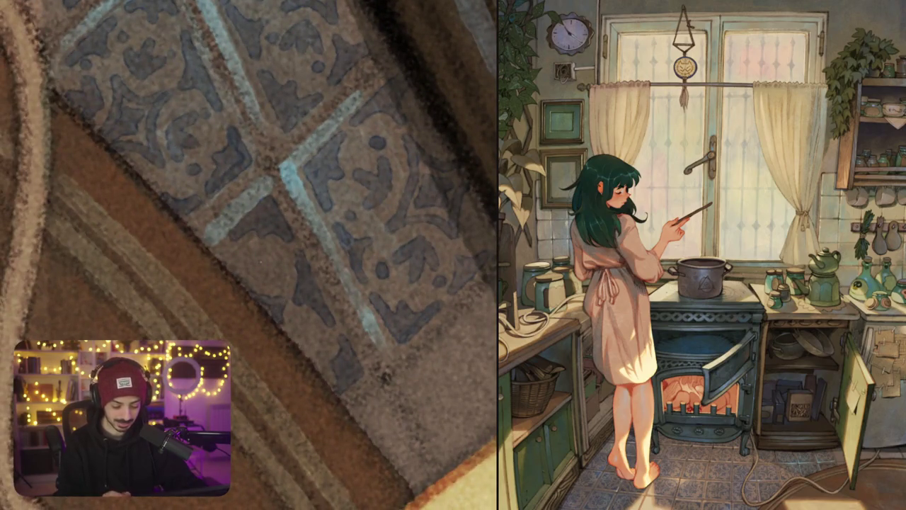
pyautogui.moveTo(242, 259); pyautogui.dragTo(277, 288)
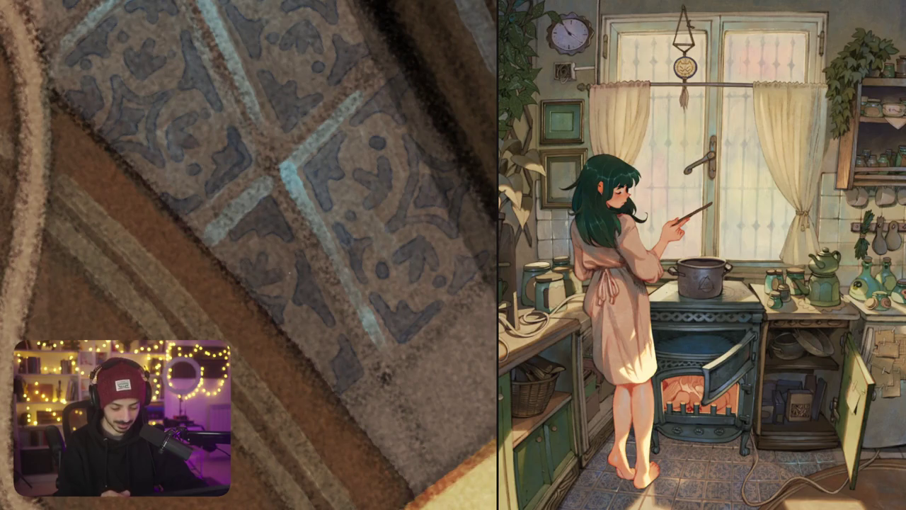
pyautogui.hotkey('ctrl', 'z')
pyautogui.moveTo(236, 262)
pyautogui.mouseDown()
pyautogui.moveTo(253, 284)
pyautogui.moveTo(276, 286)
pyautogui.mouseUp()
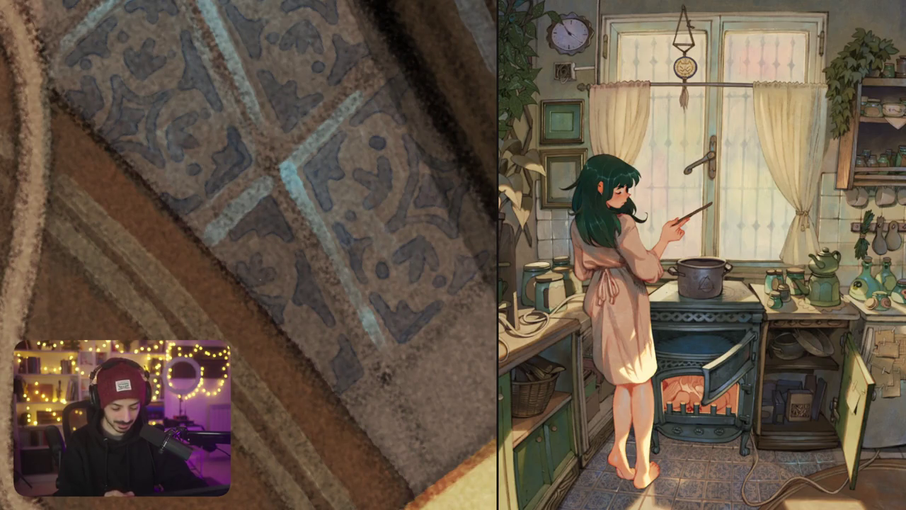
pyautogui.scroll(-5, 267, 258)
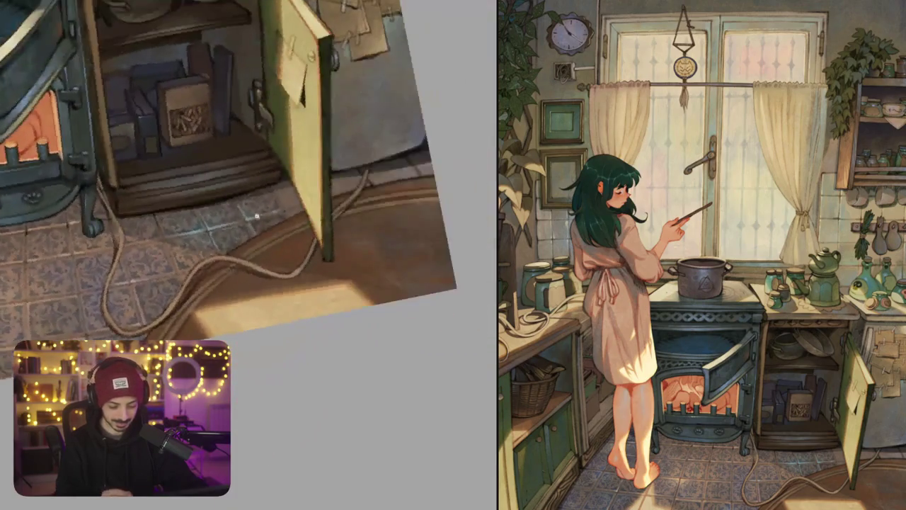
# Paint small dark marks and motif shapes on the tiles beside the cabinet door
pyautogui.scroll(5, 302, 201)
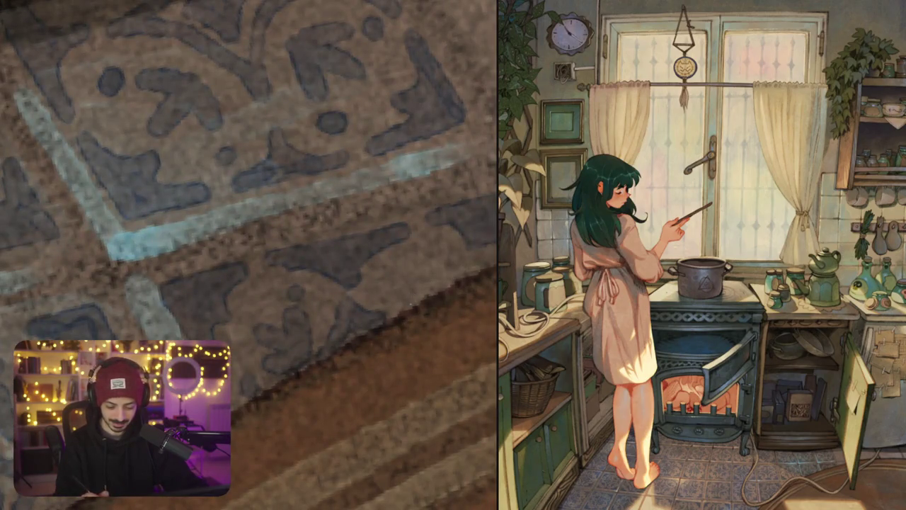
pyautogui.moveTo(409, 311)
pyautogui.mouseDown()
pyautogui.moveTo(416, 269)
pyautogui.moveTo(443, 297)
pyautogui.moveTo(465, 262)
pyautogui.mouseUp()
pyautogui.moveTo(382, 270); pyautogui.dragTo(401, 251)
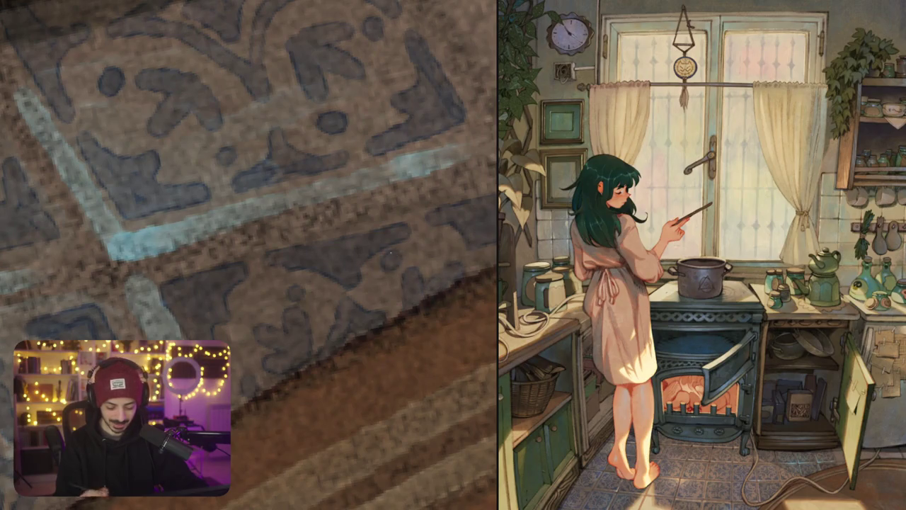
pyautogui.scroll(-3, 390, 251)
pyautogui.scroll(2, 390, 297)
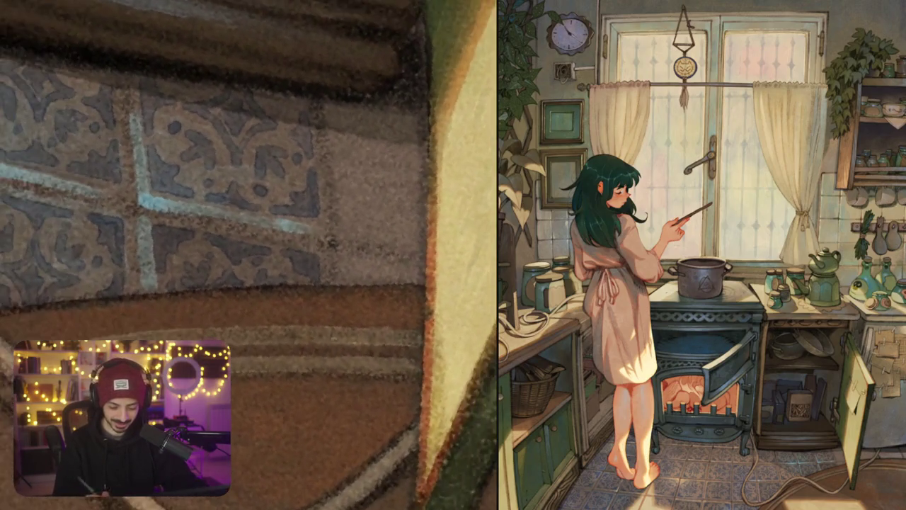
pyautogui.moveTo(349, 284)
pyautogui.mouseDown()
pyautogui.moveTo(372, 263)
pyautogui.moveTo(386, 272)
pyautogui.moveTo(360, 283)
pyautogui.mouseUp()
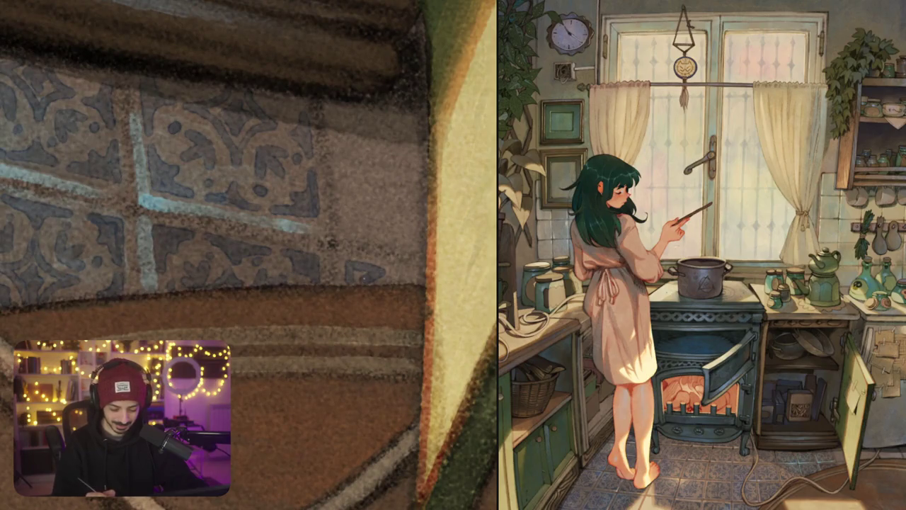
pyautogui.scroll(-3, 303, 274)
pyautogui.scroll(1, 303, 274)
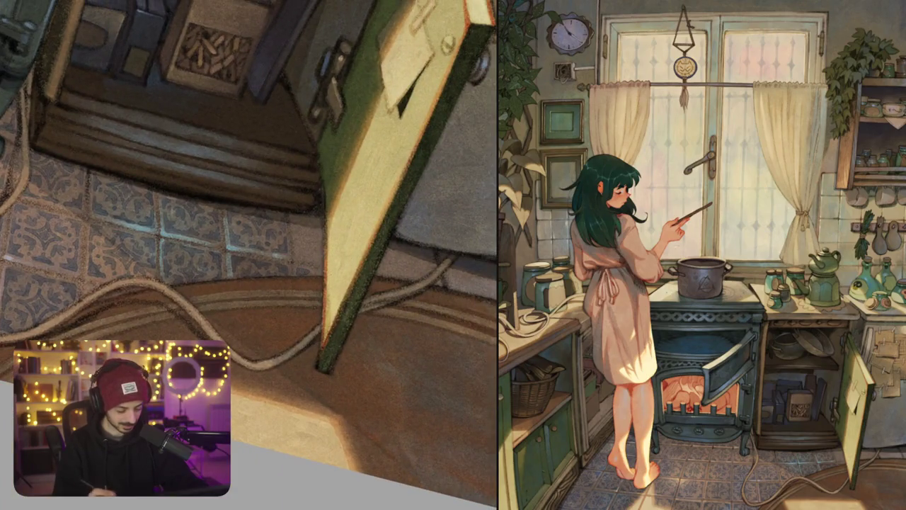
pyautogui.scroll(3, 297, 248)
pyautogui.scroll(1, 307, 238)
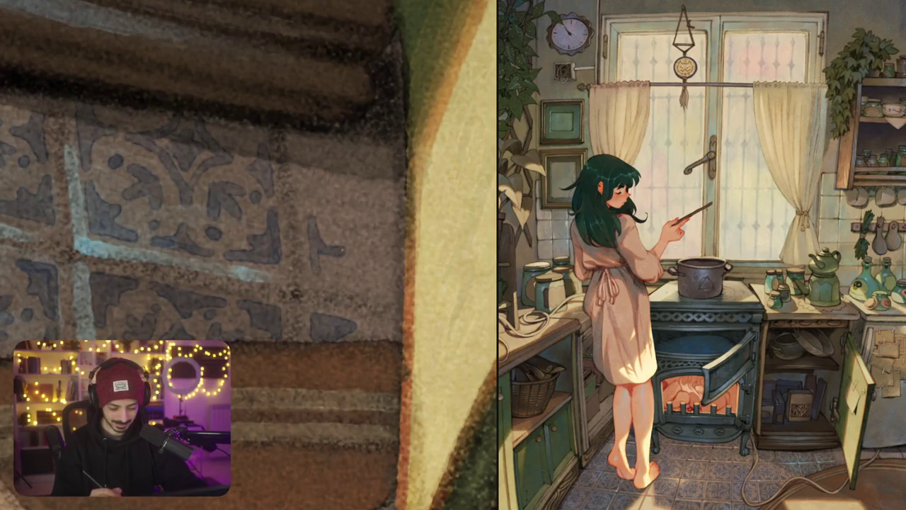
pyautogui.moveTo(333, 255)
pyautogui.mouseDown()
pyautogui.moveTo(364, 282)
pyautogui.moveTo(304, 265)
pyautogui.mouseUp()
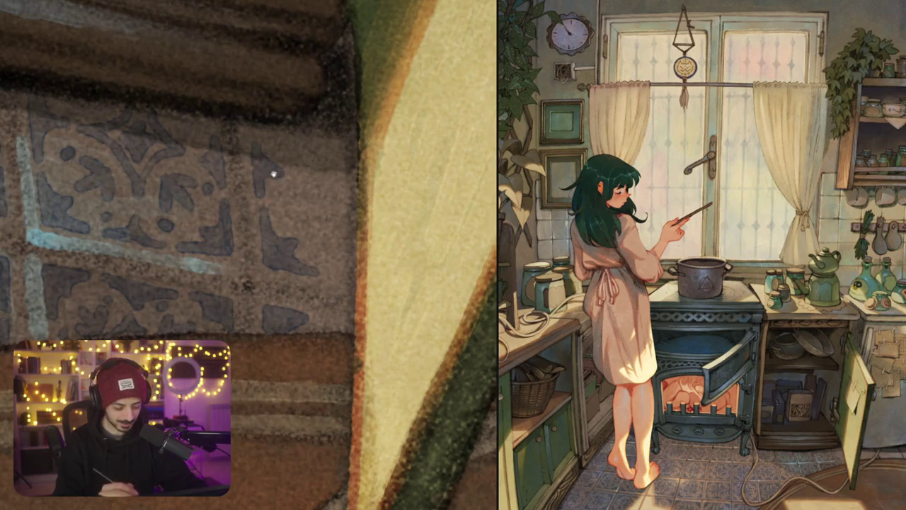
# Add dark strokes along a tile's lower-right edge and a leaf-like motif, undoing one stray stroke
pyautogui.moveTo(274, 172); pyautogui.dragTo(243, 232)
pyautogui.moveTo(297, 255); pyautogui.dragTo(289, 265)
pyautogui.moveTo(354, 213)
pyautogui.mouseDown()
pyautogui.moveTo(316, 274)
pyautogui.moveTo(314, 318)
pyautogui.moveTo(317, 285)
pyautogui.mouseUp()
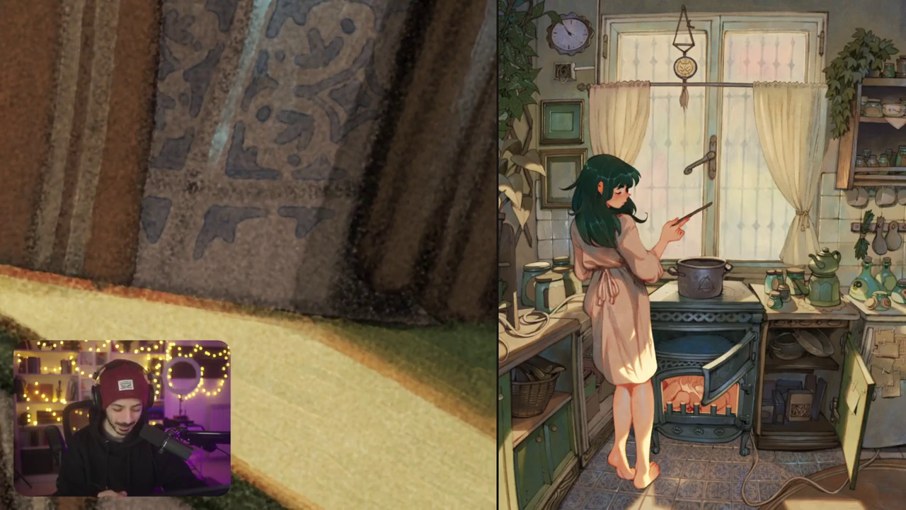
pyautogui.moveTo(297, 248)
pyautogui.mouseDown()
pyautogui.moveTo(273, 278)
pyautogui.moveTo(190, 290)
pyautogui.mouseUp()
pyautogui.hotkey('ctrl', 'z')
pyautogui.moveTo(297, 245); pyautogui.dragTo(256, 295)
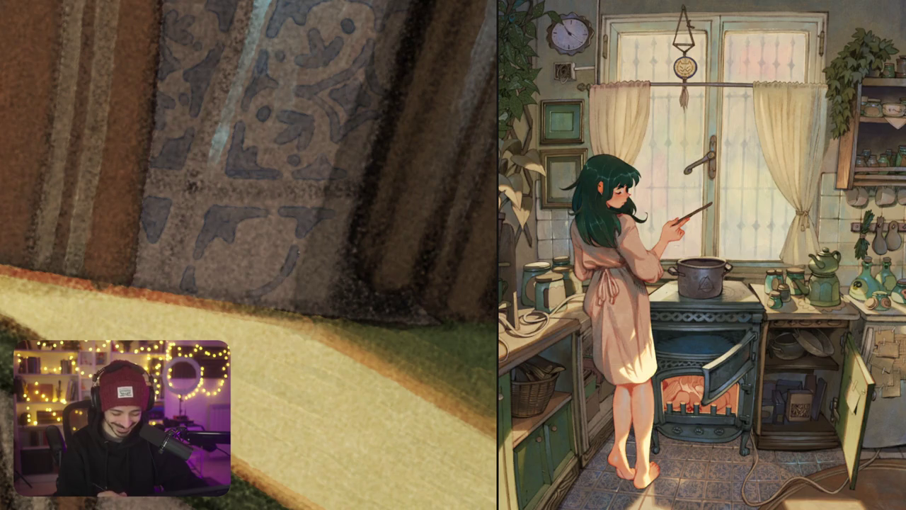
pyautogui.moveTo(298, 249)
pyautogui.mouseDown()
pyautogui.moveTo(312, 308)
pyautogui.moveTo(212, 213)
pyautogui.mouseUp()
pyautogui.moveTo(233, 275)
pyautogui.mouseDown()
pyautogui.moveTo(244, 255)
pyautogui.moveTo(252, 271)
pyautogui.moveTo(275, 261)
pyautogui.mouseUp()
pyautogui.moveTo(208, 236); pyautogui.dragTo(220, 247)
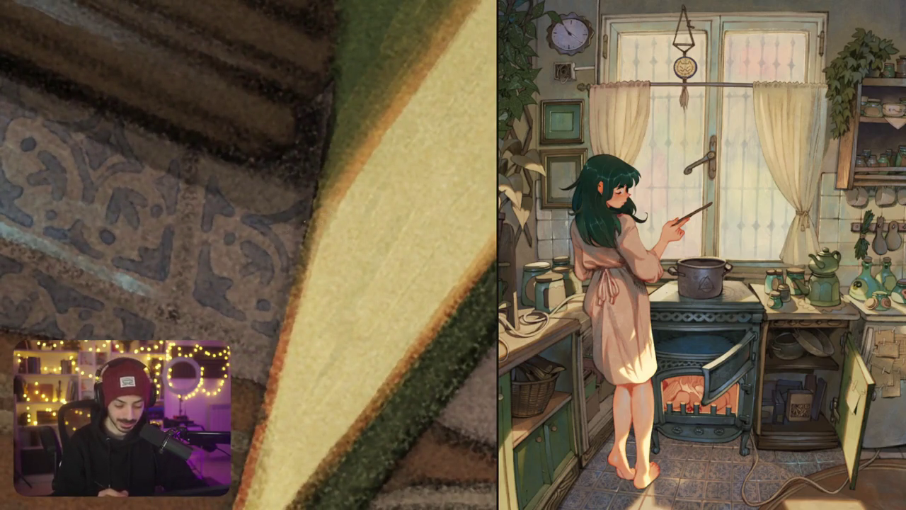
# Add three small dark strokes around the cable and a blue-grey swirl beneath the grey slab
pyautogui.moveTo(291, 224); pyautogui.dragTo(295, 251)
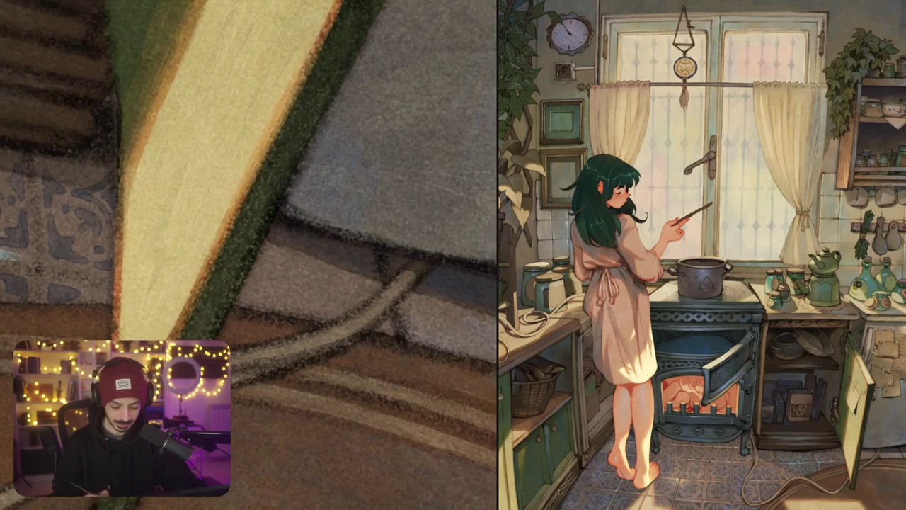
pyautogui.moveTo(369, 269); pyautogui.dragTo(377, 288)
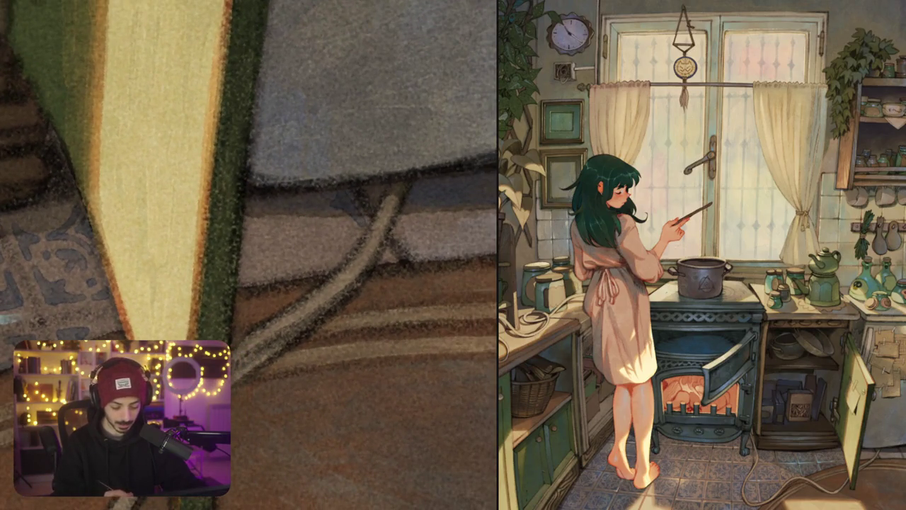
pyautogui.moveTo(282, 274); pyautogui.dragTo(294, 268)
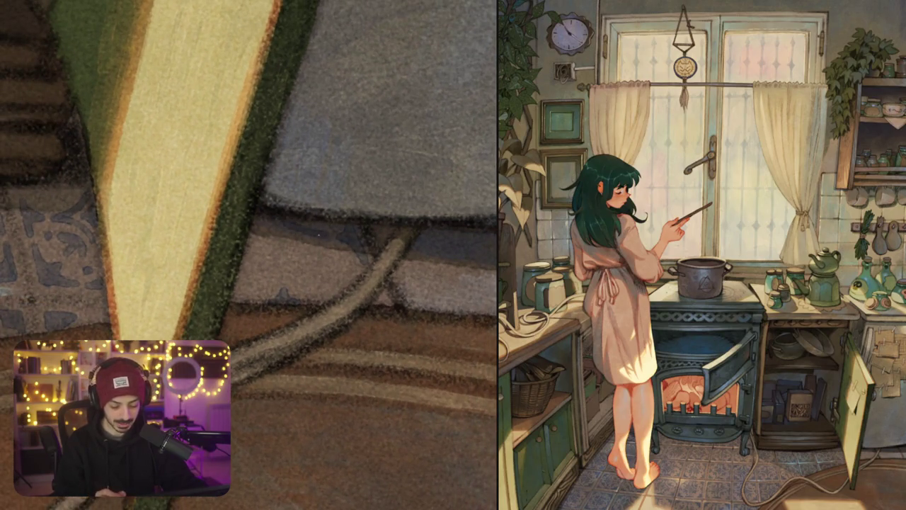
pyautogui.moveTo(304, 241)
pyautogui.mouseDown()
pyautogui.moveTo(281, 273)
pyautogui.moveTo(245, 243)
pyautogui.moveTo(267, 238)
pyautogui.moveTo(279, 250)
pyautogui.mouseUp()
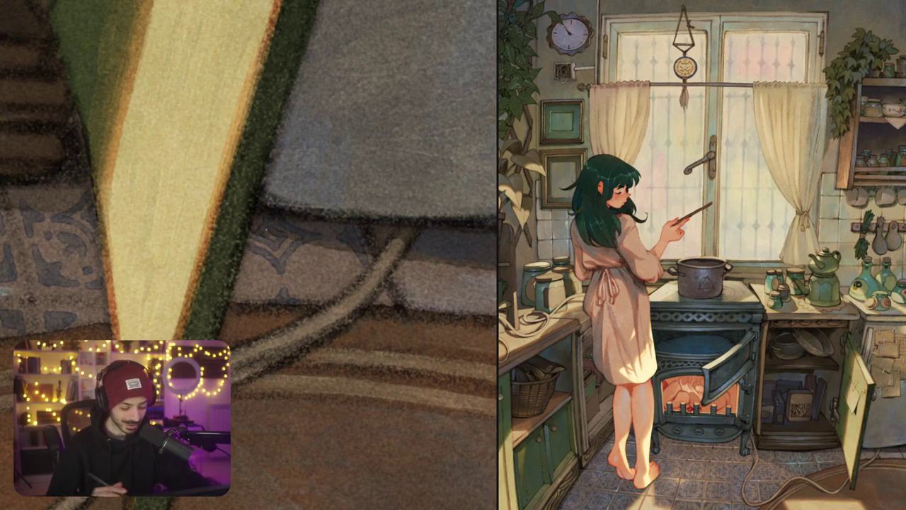
pyautogui.moveTo(249, 255)
pyautogui.mouseDown()
pyautogui.moveTo(234, 213)
pyautogui.moveTo(260, 276)
pyautogui.moveTo(296, 264)
pyautogui.moveTo(266, 126)
pyautogui.mouseUp()
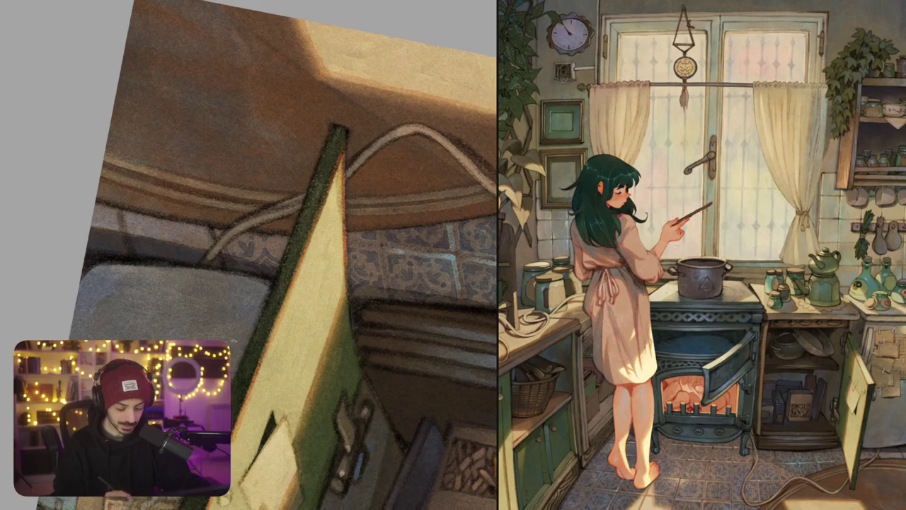
# Paint a small blue-grey leaf mark, then dark bluish strokes across the tile band
pyautogui.moveTo(279, 295)
pyautogui.mouseDown()
pyautogui.moveTo(269, 119)
pyautogui.moveTo(248, 255)
pyautogui.moveTo(248, 212)
pyautogui.moveTo(248, 283)
pyautogui.mouseUp()
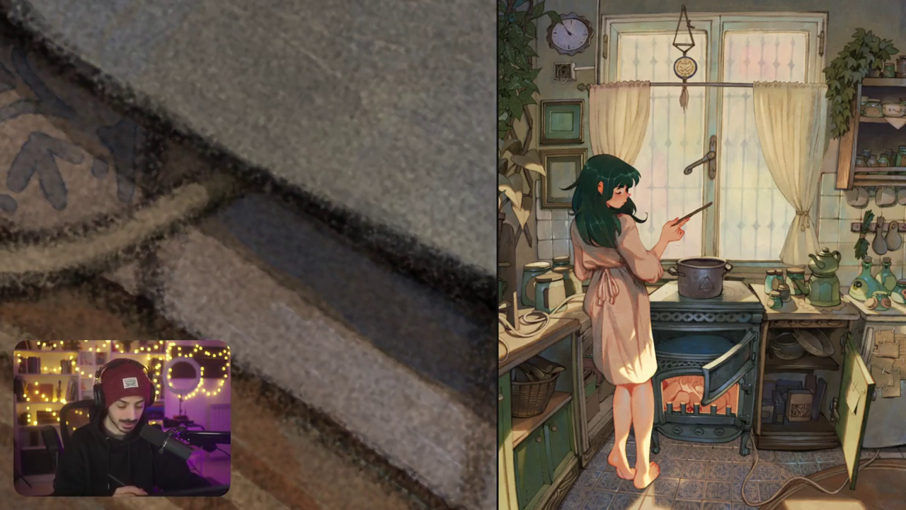
pyautogui.moveTo(181, 286)
pyautogui.mouseDown()
pyautogui.moveTo(192, 245)
pyautogui.moveTo(181, 226)
pyautogui.mouseUp()
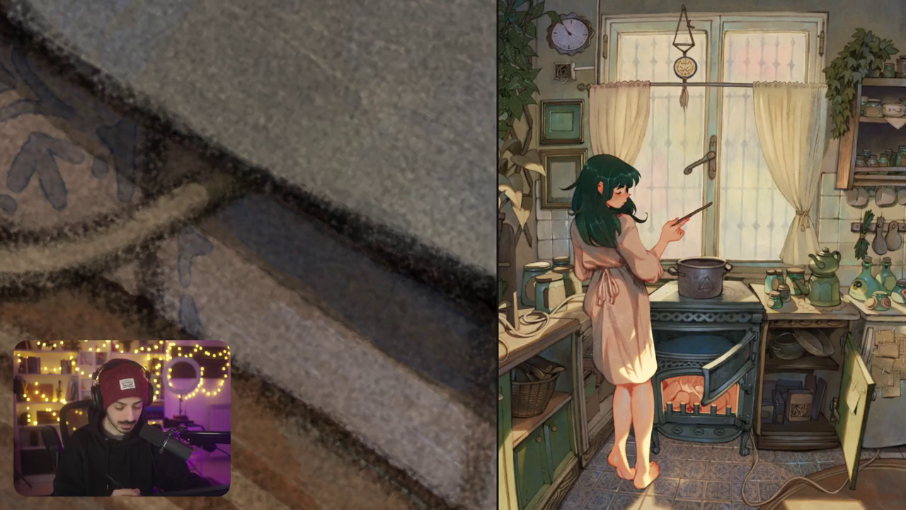
pyautogui.moveTo(248, 255); pyautogui.dragTo(280, 324)
pyautogui.moveTo(254, 240); pyautogui.dragTo(234, 170)
pyautogui.moveTo(339, 259); pyautogui.dragTo(339, 320)
pyautogui.moveTo(333, 283); pyautogui.dragTo(323, 304)
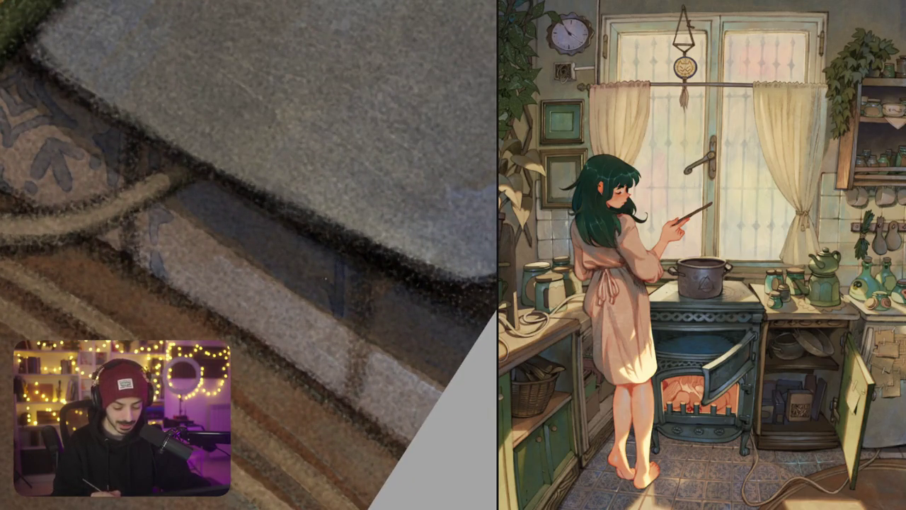
pyautogui.moveTo(334, 256)
pyautogui.mouseDown()
pyautogui.moveTo(323, 279)
pyautogui.moveTo(284, 237)
pyautogui.mouseUp()
pyautogui.moveTo(338, 284); pyautogui.dragTo(336, 343)
pyautogui.moveTo(332, 305)
pyautogui.mouseDown()
pyautogui.moveTo(319, 327)
pyautogui.moveTo(390, 319)
pyautogui.mouseUp()
# Redo one motif stroke, darken between the V-shaped strokes, and add a curving dark leaf shape
pyautogui.moveTo(218, 216)
pyautogui.mouseDown()
pyautogui.moveTo(266, 213)
pyautogui.moveTo(252, 210)
pyautogui.moveTo(282, 185)
pyautogui.moveTo(344, 248)
pyautogui.moveTo(298, 303)
pyautogui.moveTo(230, 215)
pyautogui.mouseUp()
pyautogui.hotkey('ctrl', 'z')
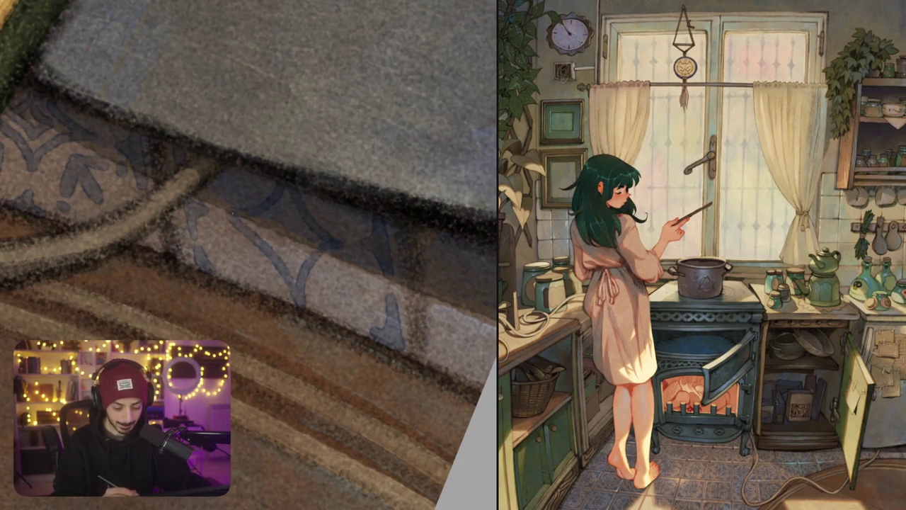
pyautogui.moveTo(286, 204)
pyautogui.mouseDown()
pyautogui.moveTo(274, 247)
pyautogui.moveTo(306, 230)
pyautogui.moveTo(283, 222)
pyautogui.mouseUp()
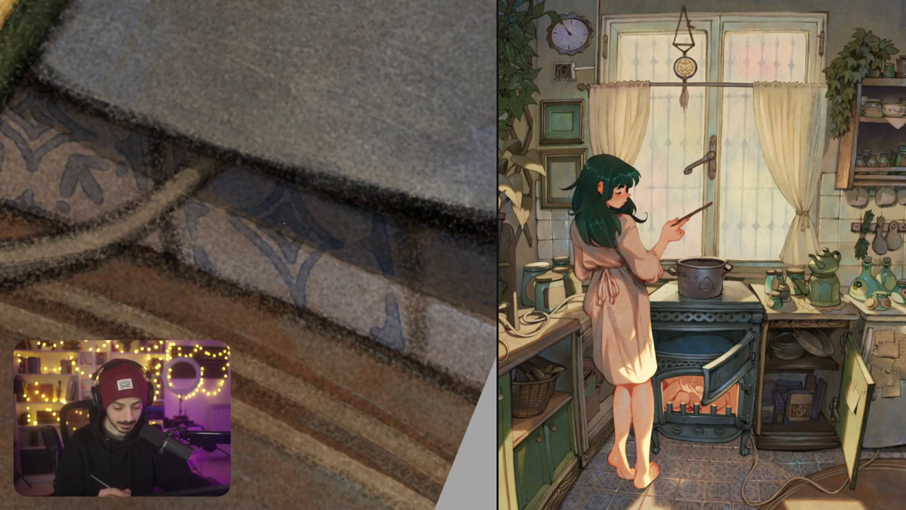
pyautogui.moveTo(223, 238); pyautogui.dragTo(259, 284)
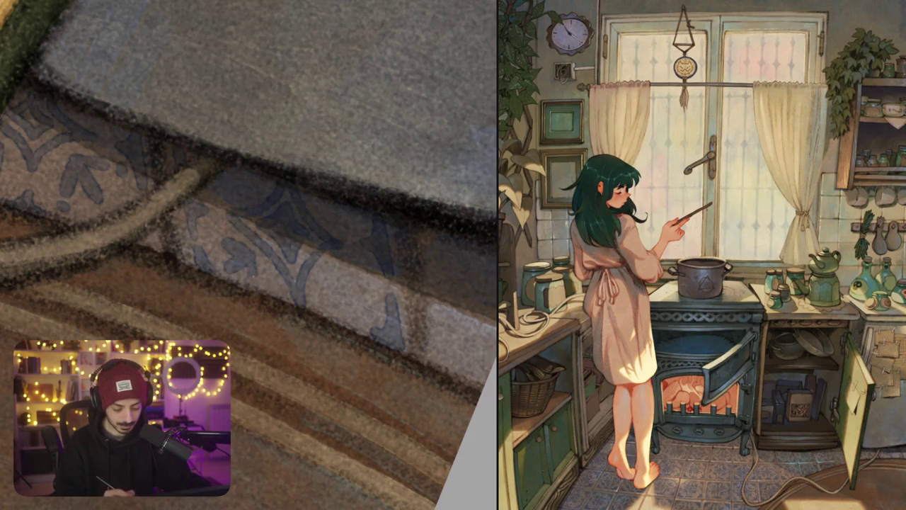
pyautogui.moveTo(325, 271)
pyautogui.mouseDown()
pyautogui.moveTo(318, 299)
pyautogui.moveTo(355, 262)
pyautogui.mouseUp()
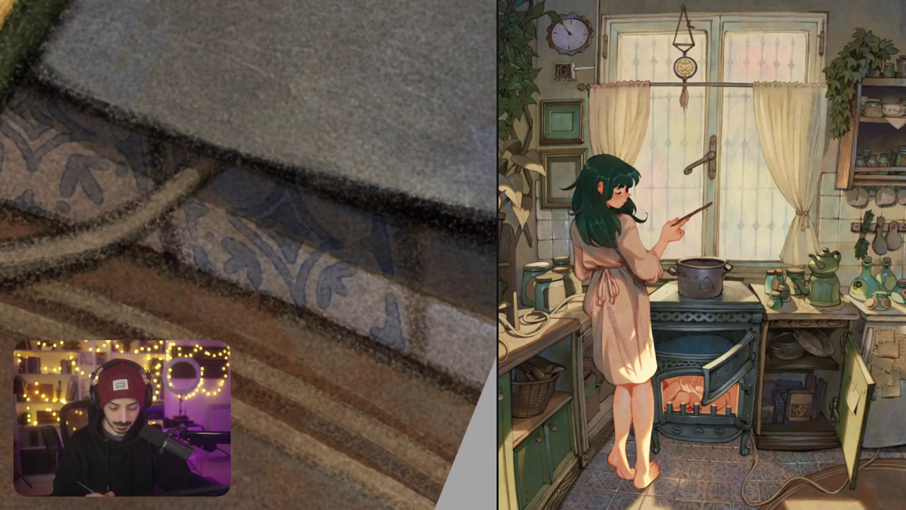
# With the band rotated and zoomed, deepen the shadow with dark strokes at its right end
pyautogui.press('4')
pyautogui.press('4')
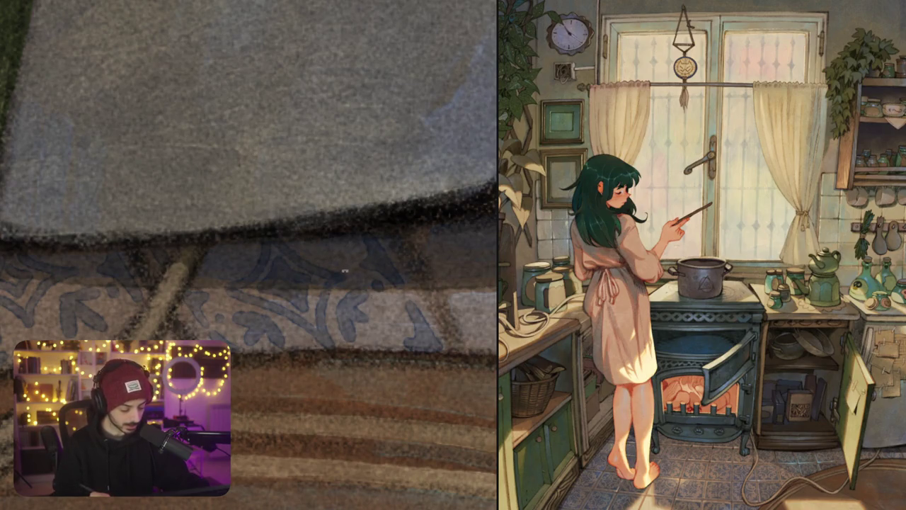
pyautogui.press('6')
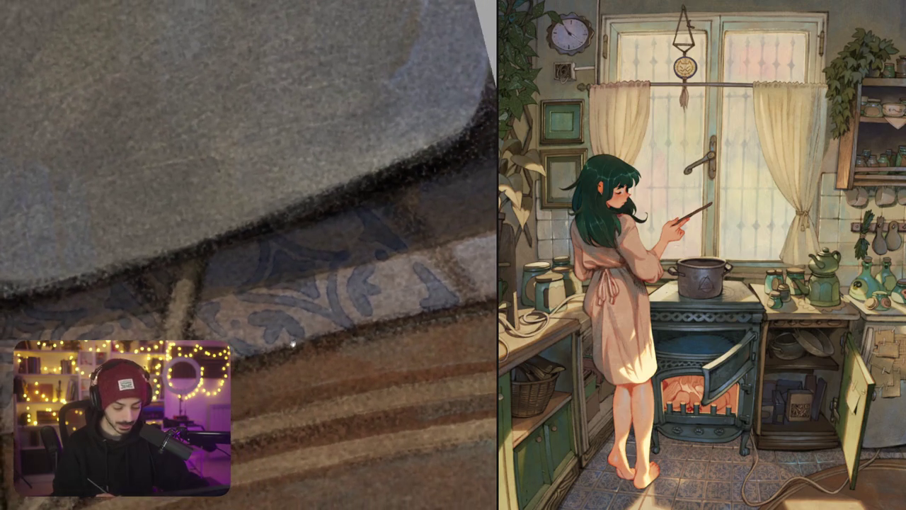
pyautogui.press('6')
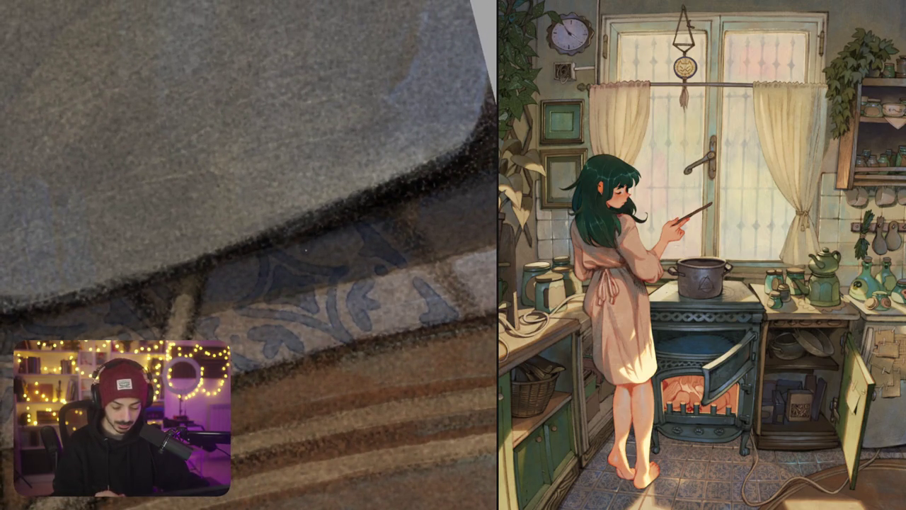
pyautogui.press('4')
pyautogui.press('4')
pyautogui.press('4')
pyautogui.press('4')
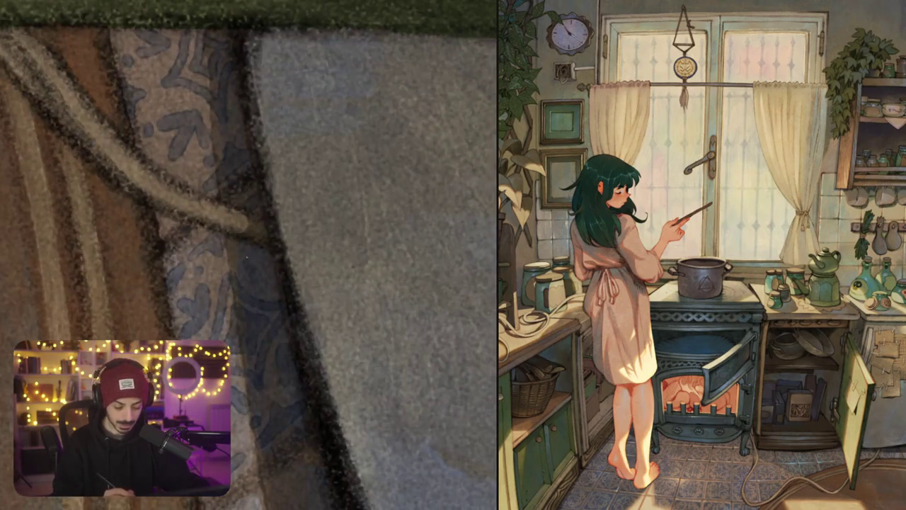
pyautogui.press('6')
pyautogui.press('6')
pyautogui.press('6')
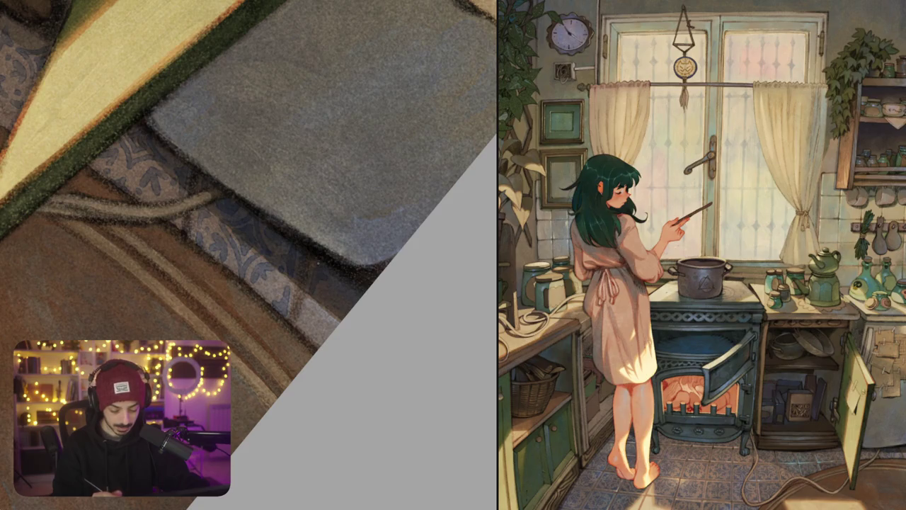
pyautogui.press('6')
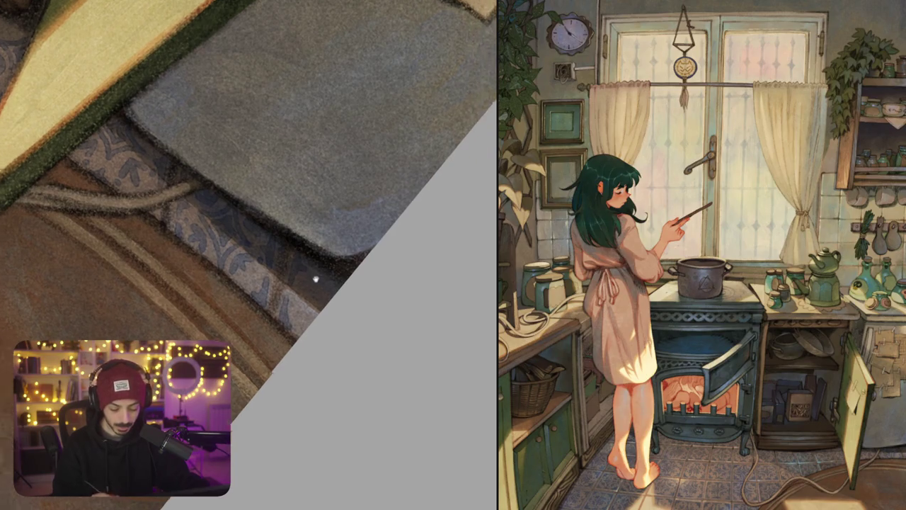
pyautogui.press('+')
pyautogui.moveTo(305, 262); pyautogui.dragTo(332, 312)
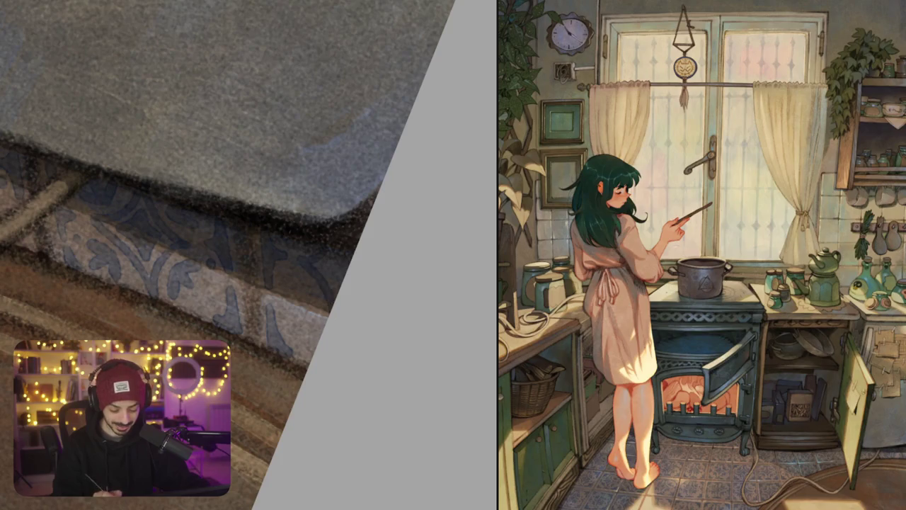
pyautogui.moveTo(290, 284)
pyautogui.mouseDown()
pyautogui.moveTo(309, 299)
pyautogui.moveTo(282, 332)
pyautogui.moveTo(291, 354)
pyautogui.mouseUp()
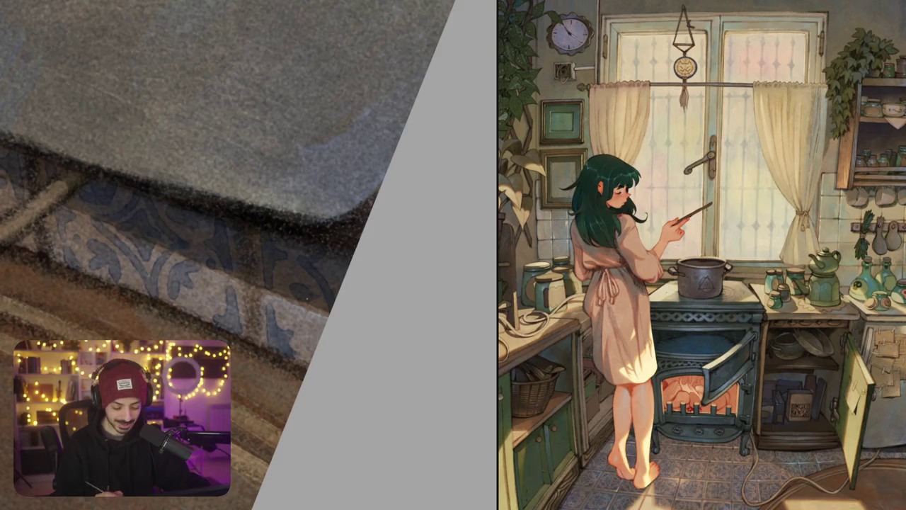
# Add a dark blue mark on the light part of the band
pyautogui.moveTo(298, 213); pyautogui.dragTo(334, 228)
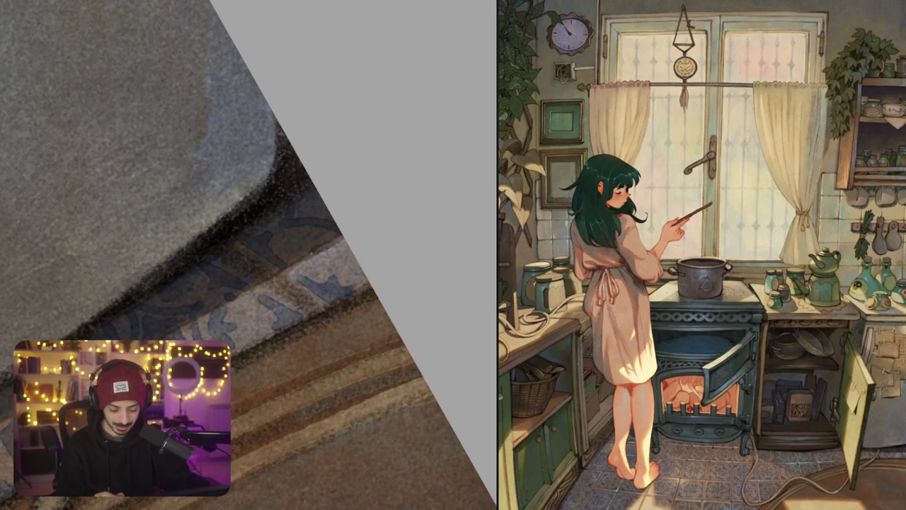
pyautogui.moveTo(327, 245); pyautogui.dragTo(339, 268)
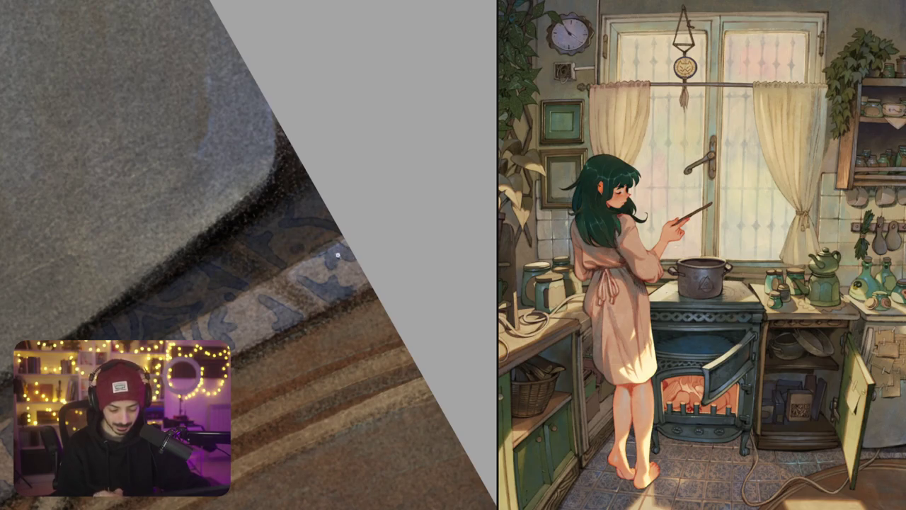
pyautogui.scroll(2, 338, 255)
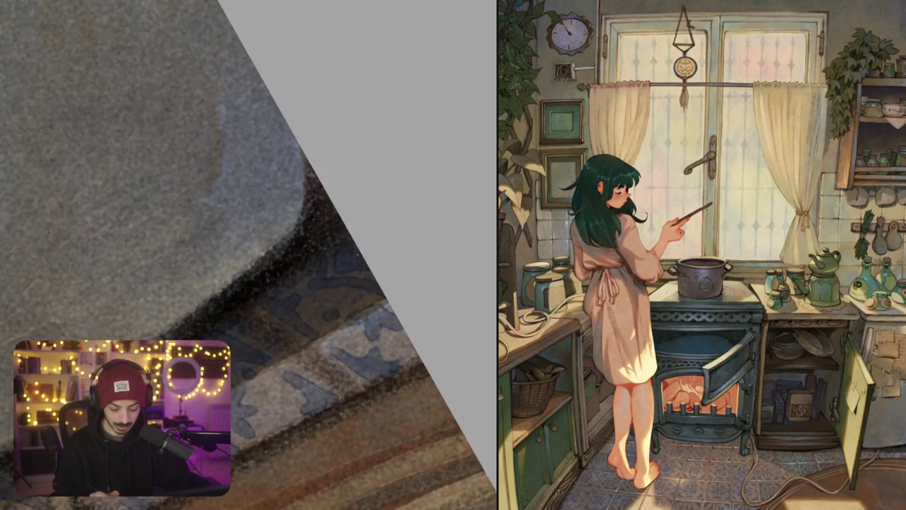
pyautogui.scroll(-4, 404, 279)
pyautogui.scroll(-3, 404, 279)
pyautogui.scroll(-2, 404, 279)
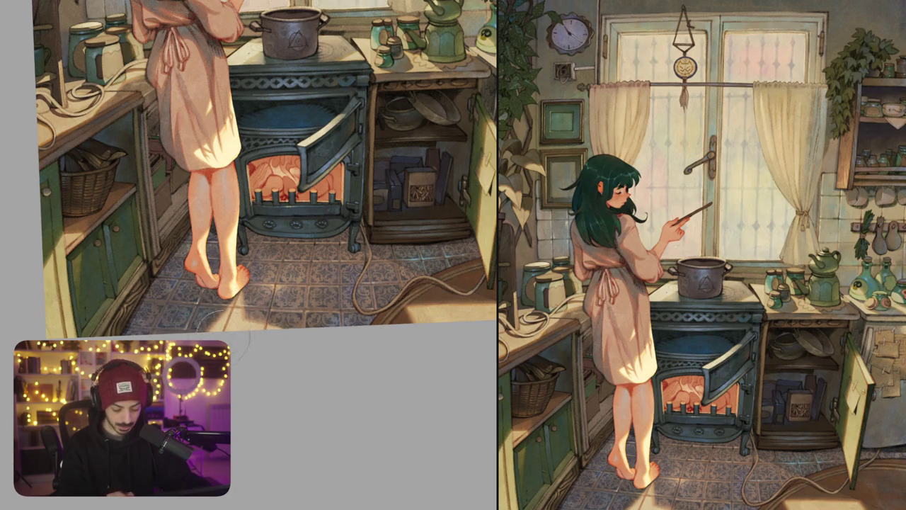
pyautogui.moveTo(258, 347); pyautogui.dragTo(163, 337)
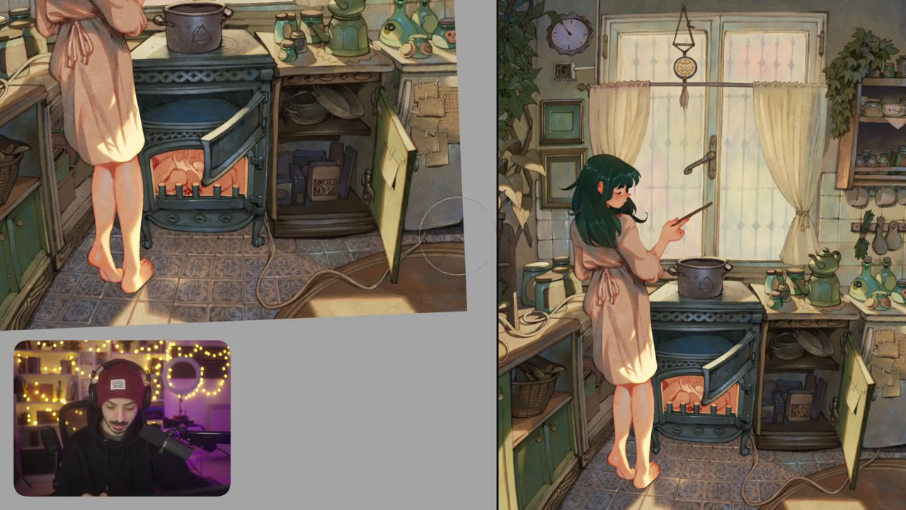
pyautogui.moveTo(425, 280); pyautogui.dragTo(502, 289)
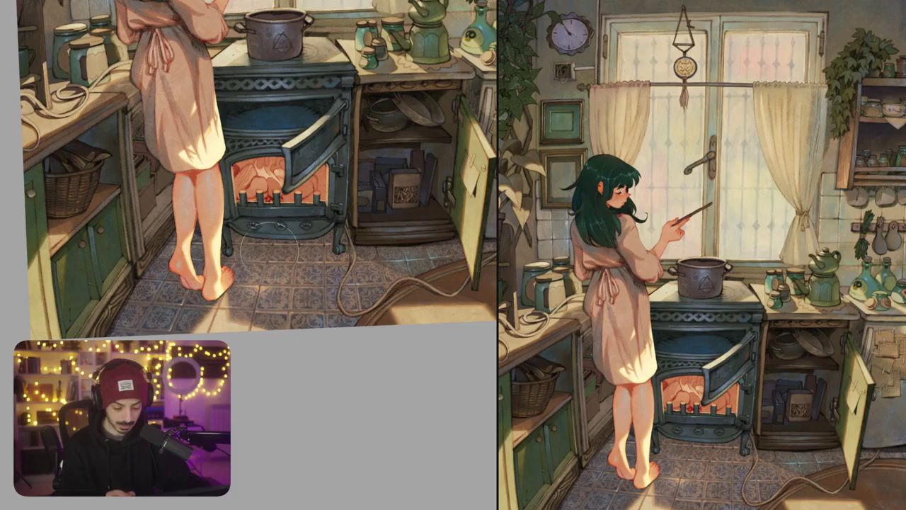
pyautogui.moveTo(326, 273); pyautogui.dragTo(368, 269)
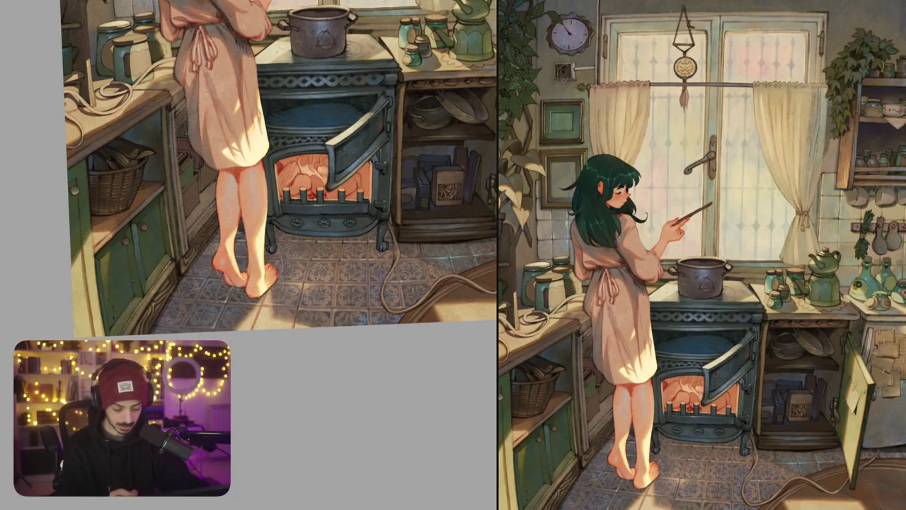
pyautogui.scroll(-2, 330, 238)
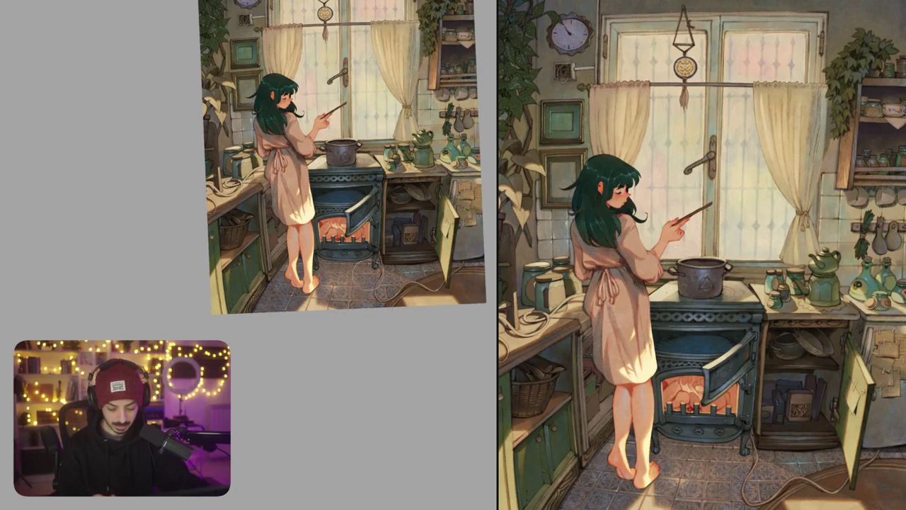
# Zoom in by the stove leg and paint out one tile's blue pattern beside the cable
pyautogui.scroll(2, 388, 285)
pyautogui.scroll(2, 388, 285)
pyautogui.scroll(2, 368, 297)
pyautogui.scroll(1, 340, 319)
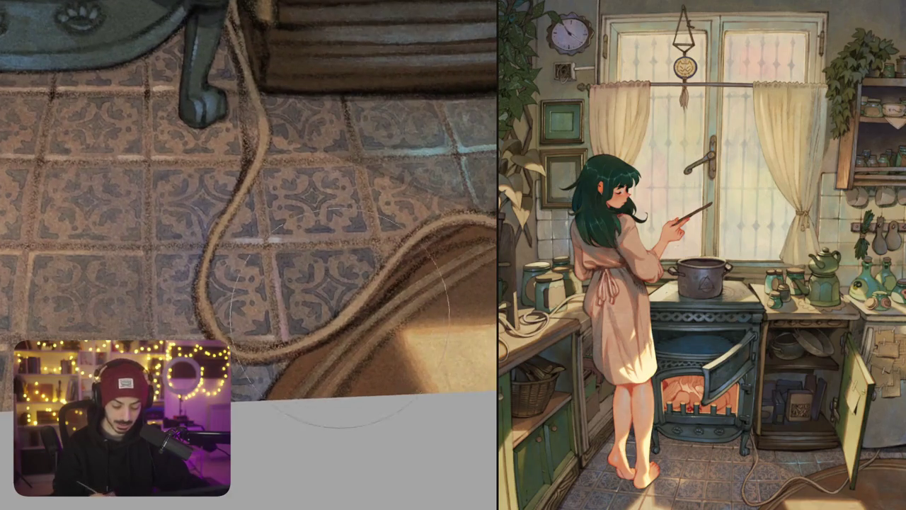
pyautogui.moveTo(340, 319)
pyautogui.mouseDown()
pyautogui.moveTo(323, 313)
pyautogui.moveTo(277, 268)
pyautogui.mouseUp()
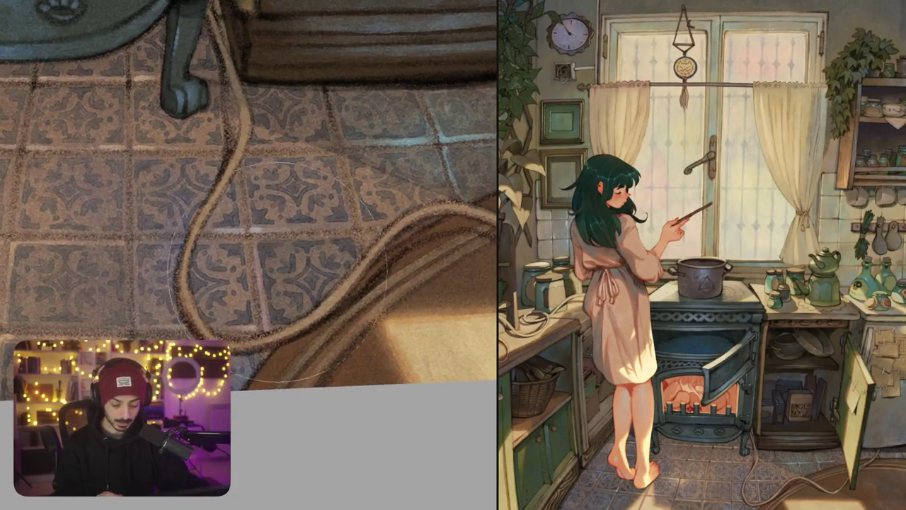
pyautogui.scroll(-5, 386, 274)
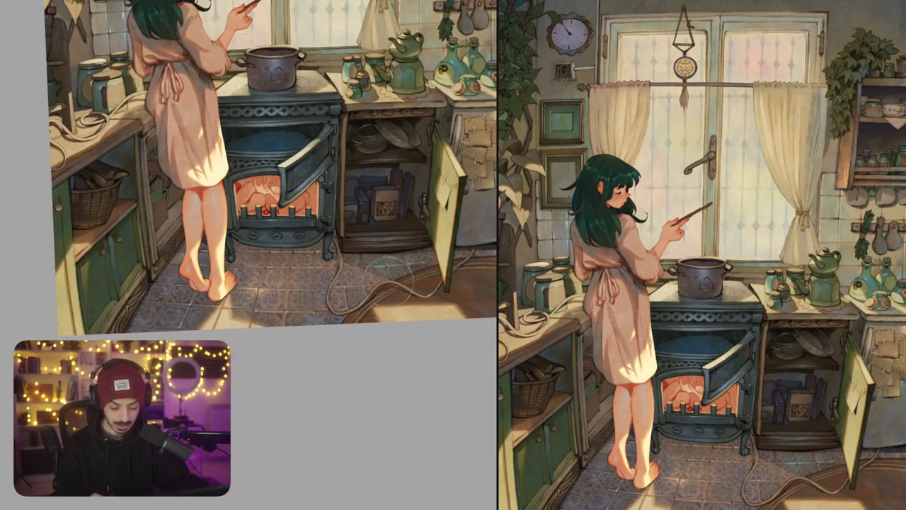
pyautogui.scroll(3, 386, 274)
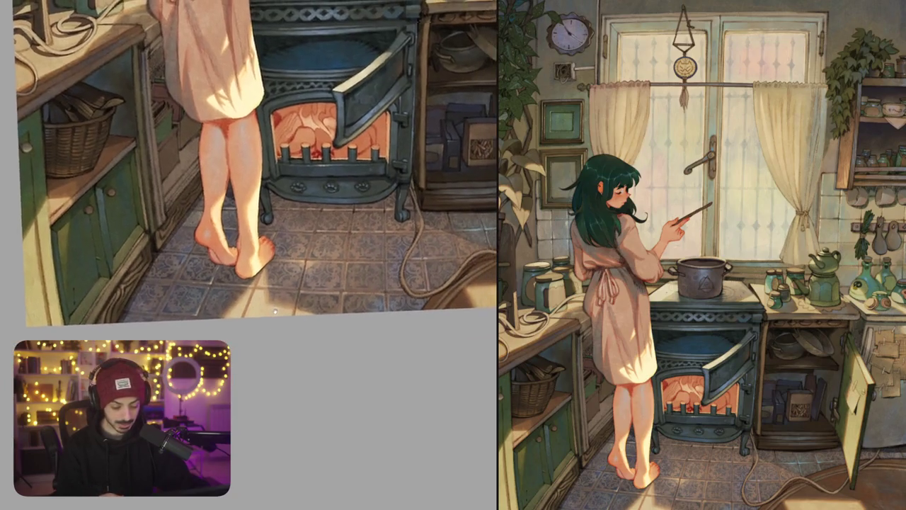
pyautogui.moveTo(274, 310); pyautogui.dragTo(219, 349)
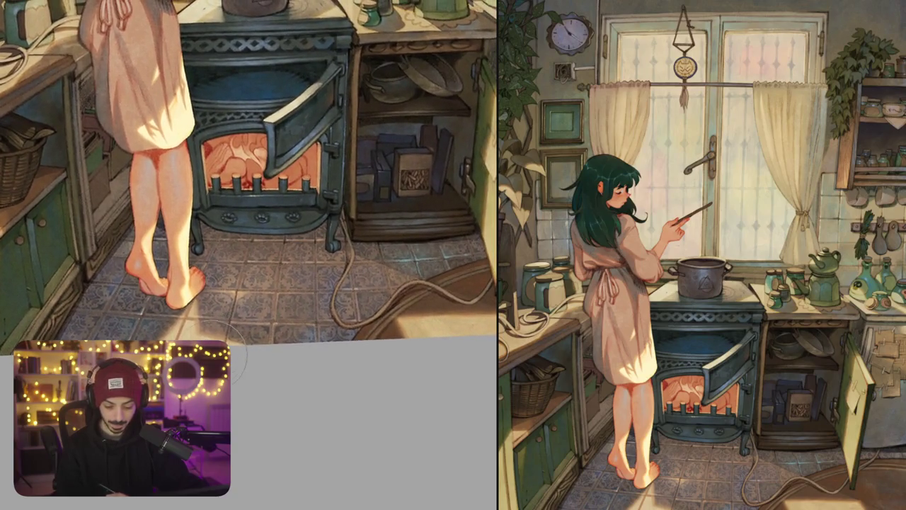
pyautogui.scroll(-1, 289, 312)
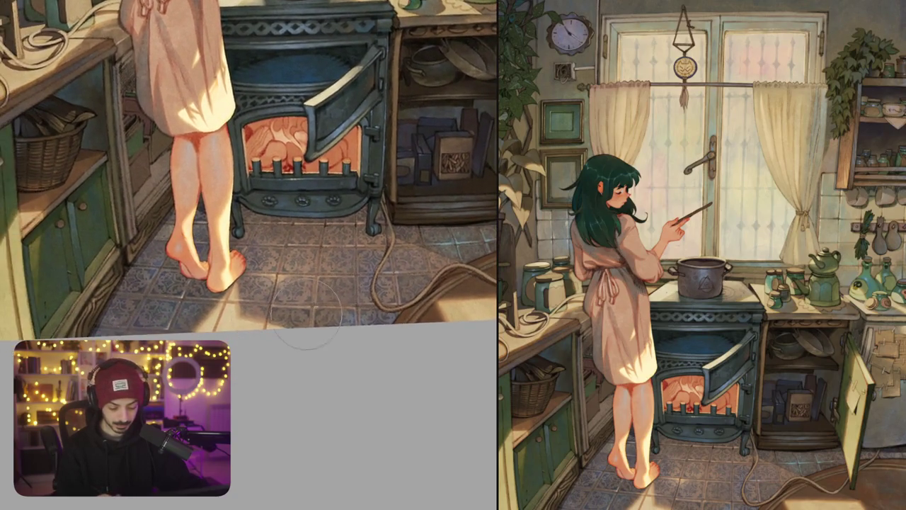
pyautogui.scroll(-1, 290, 317)
pyautogui.scroll(2, 292, 320)
pyautogui.scroll(1, 296, 304)
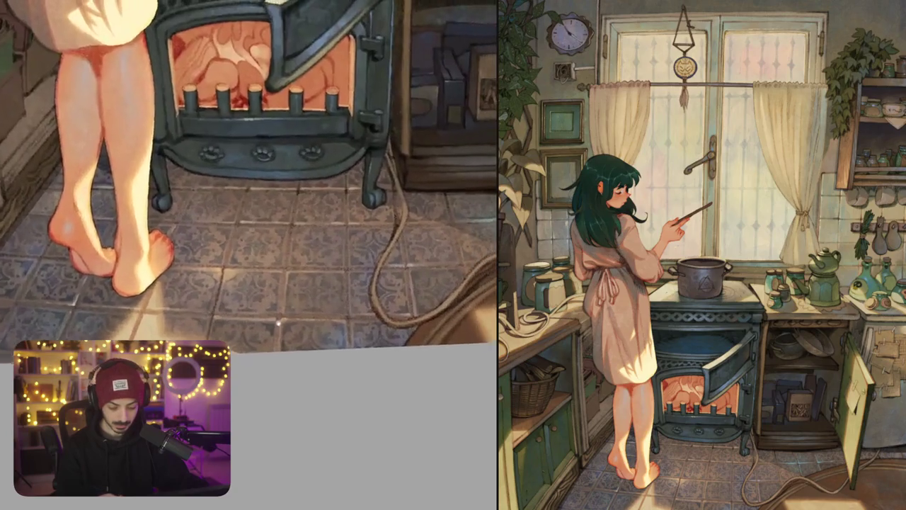
pyautogui.scroll(1, 301, 283)
pyautogui.scroll(1, 303, 271)
pyautogui.scroll(1, 303, 272)
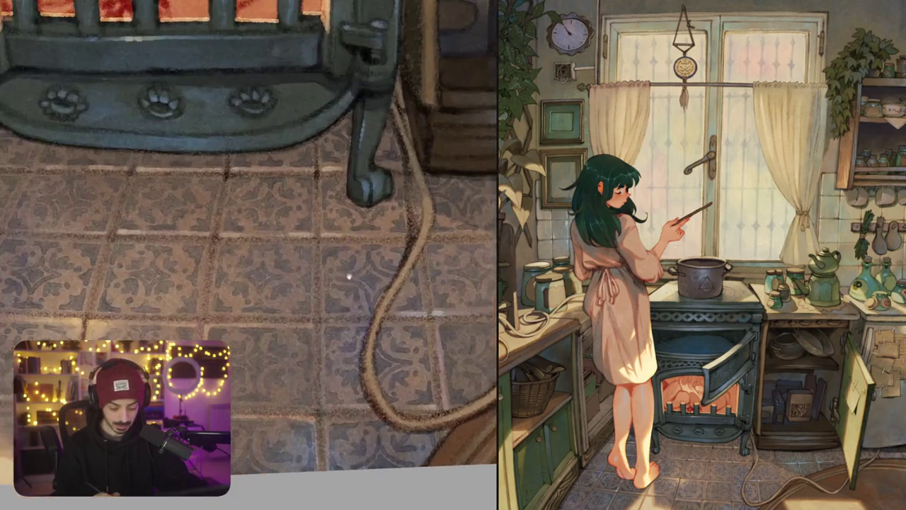
pyautogui.scroll(1, 303, 271)
pyautogui.scroll(1, 303, 271)
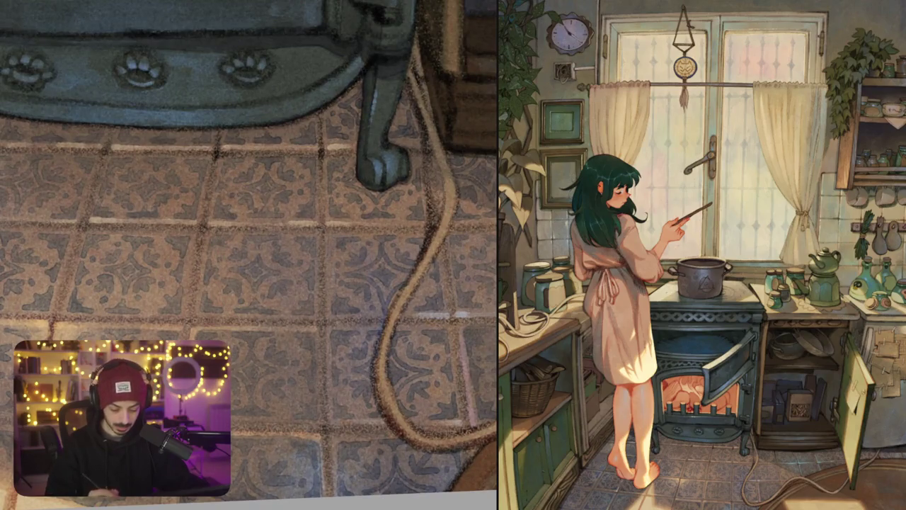
pyautogui.moveTo(333, 275)
pyautogui.mouseDown()
pyautogui.moveTo(344, 312)
pyautogui.moveTo(403, 256)
pyautogui.moveTo(432, 275)
pyautogui.moveTo(436, 305)
pyautogui.moveTo(418, 309)
pyautogui.mouseUp()
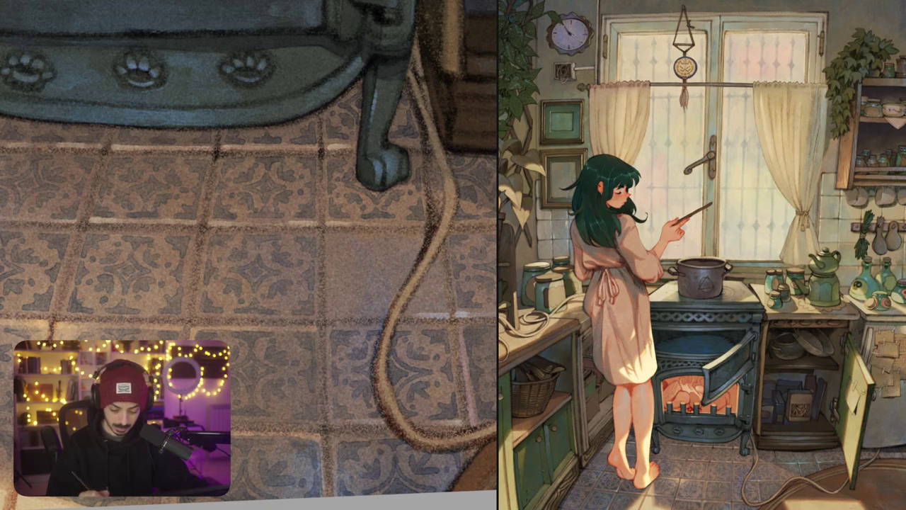
pyautogui.moveTo(408, 265); pyautogui.dragTo(349, 272)
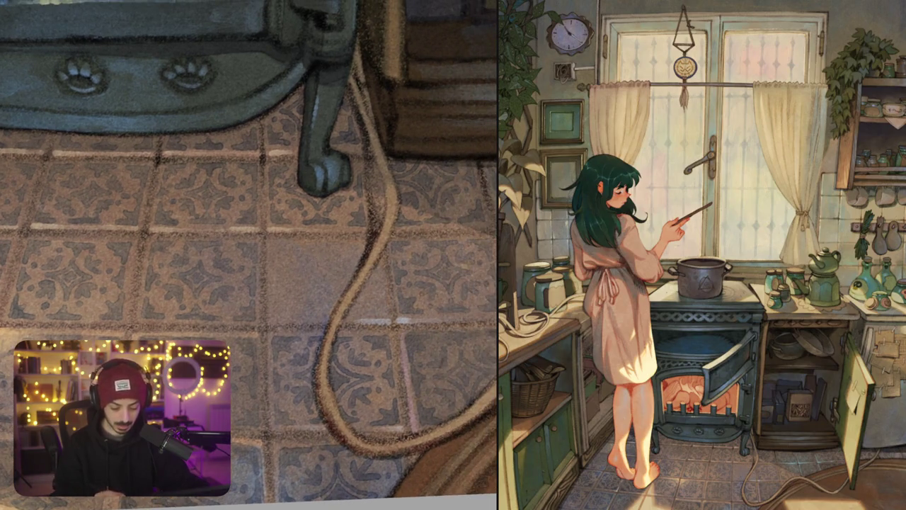
# Brush three short dark marks along the cabinet baseboard edge next to the girl's feet
pyautogui.hotkey('ctrl', '0')
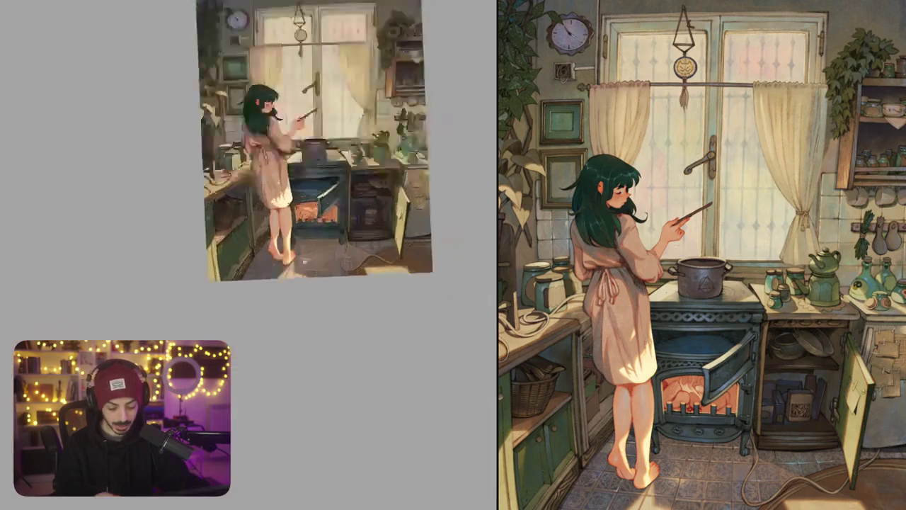
pyautogui.scroll(5, 335, 241)
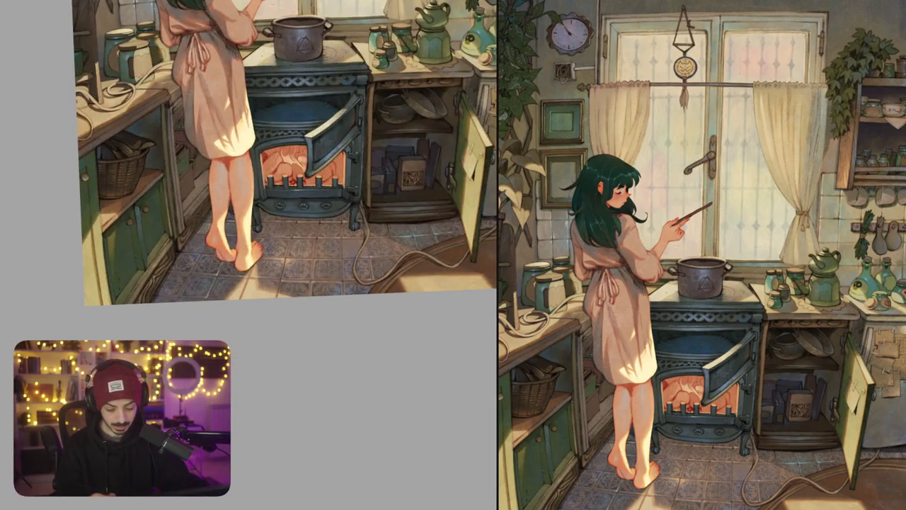
pyautogui.scroll(2, 339, 268)
pyautogui.scroll(2, 332, 287)
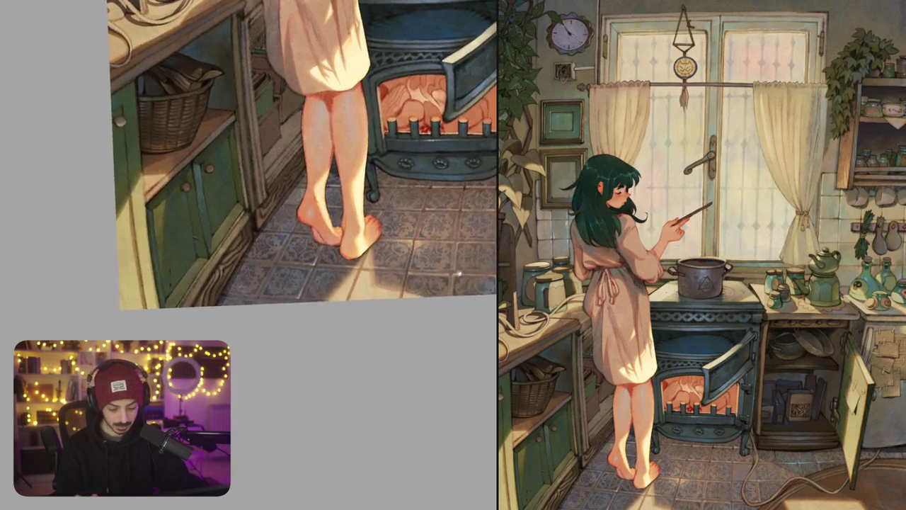
pyautogui.scroll(2, 289, 291)
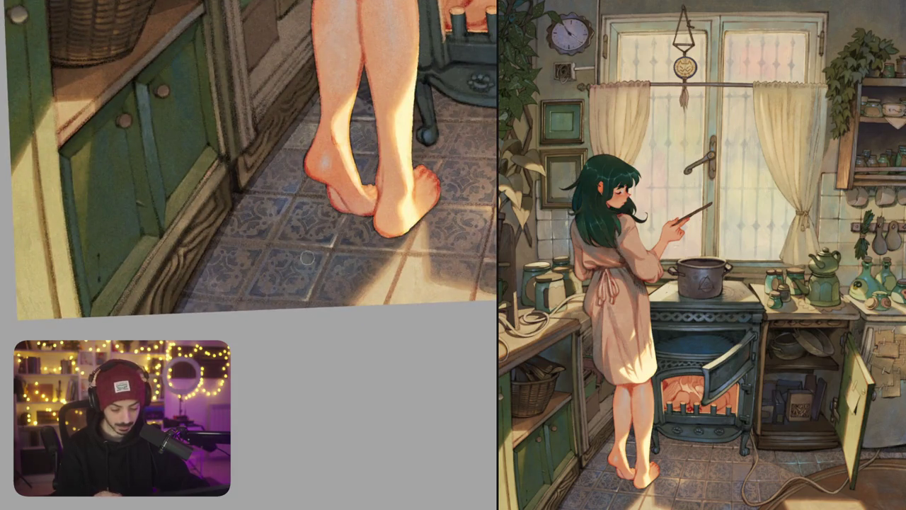
pyautogui.scroll(2, 273, 267)
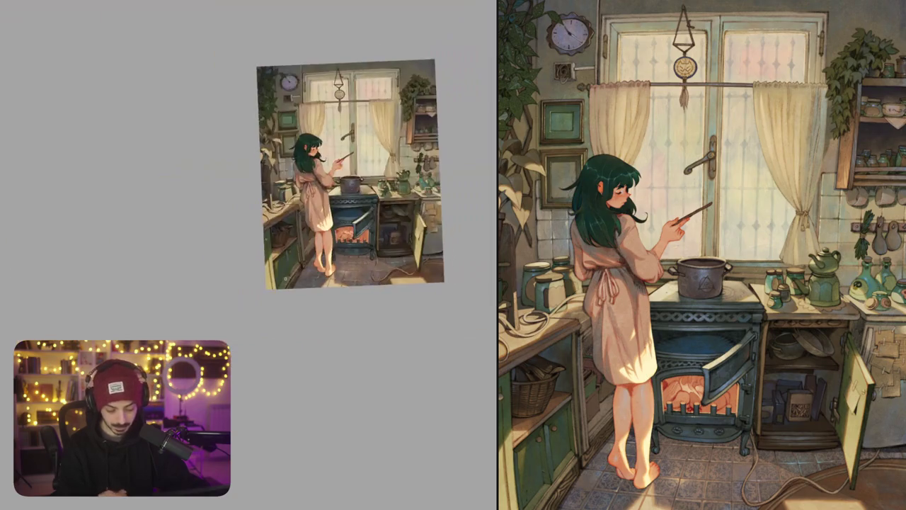
pyautogui.scroll(-6, 267, 287)
pyautogui.scroll(3, 366, 290)
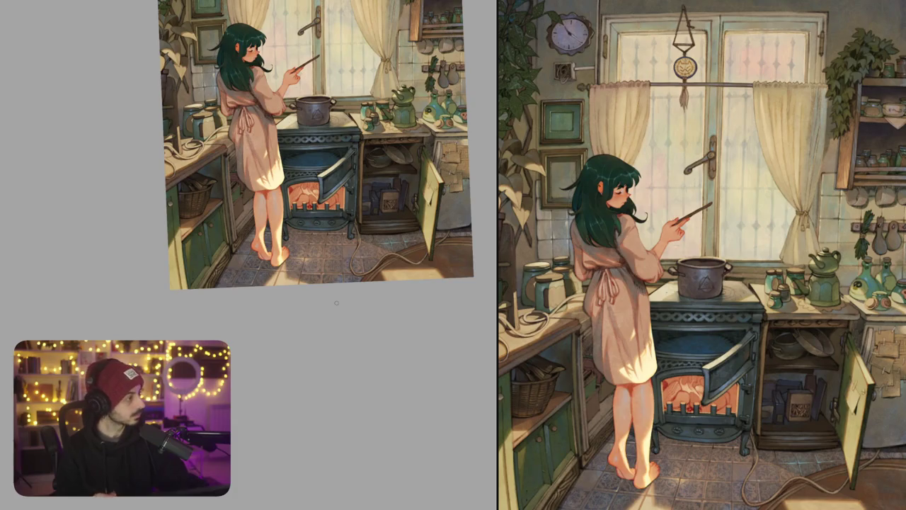
pyautogui.scroll(3, 234, 212)
pyautogui.scroll(2, 229, 208)
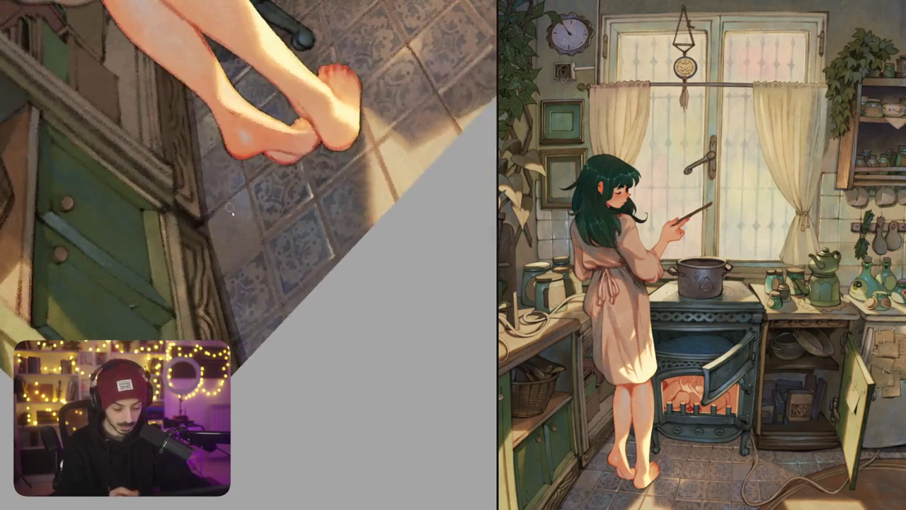
pyautogui.moveTo(223, 211)
pyautogui.mouseDown()
pyautogui.moveTo(205, 228)
pyautogui.moveTo(231, 212)
pyautogui.moveTo(259, 240)
pyautogui.moveTo(224, 271)
pyautogui.mouseUp()
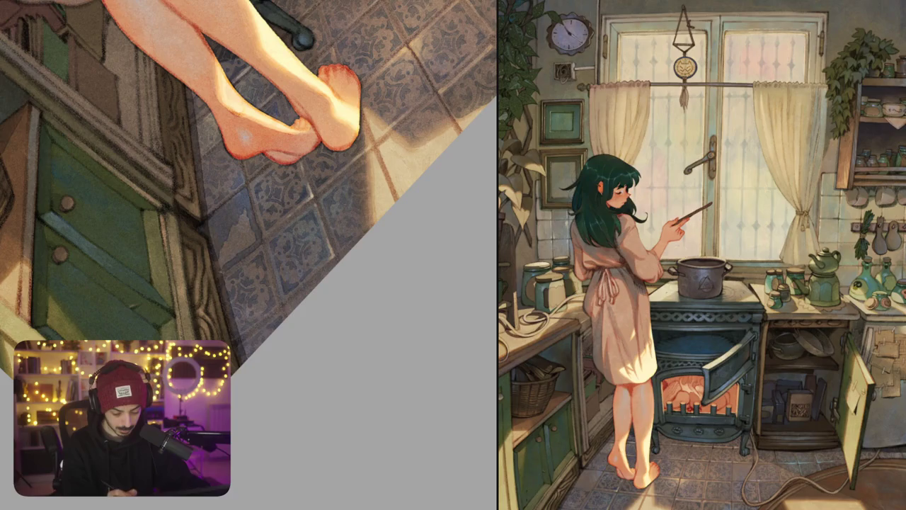
pyautogui.moveTo(230, 238)
pyautogui.mouseDown()
pyautogui.moveTo(220, 266)
pyautogui.moveTo(236, 262)
pyautogui.mouseUp()
pyautogui.moveTo(232, 240)
pyautogui.mouseDown()
pyautogui.moveTo(245, 257)
pyautogui.moveTo(231, 218)
pyautogui.moveTo(247, 232)
pyautogui.mouseUp()
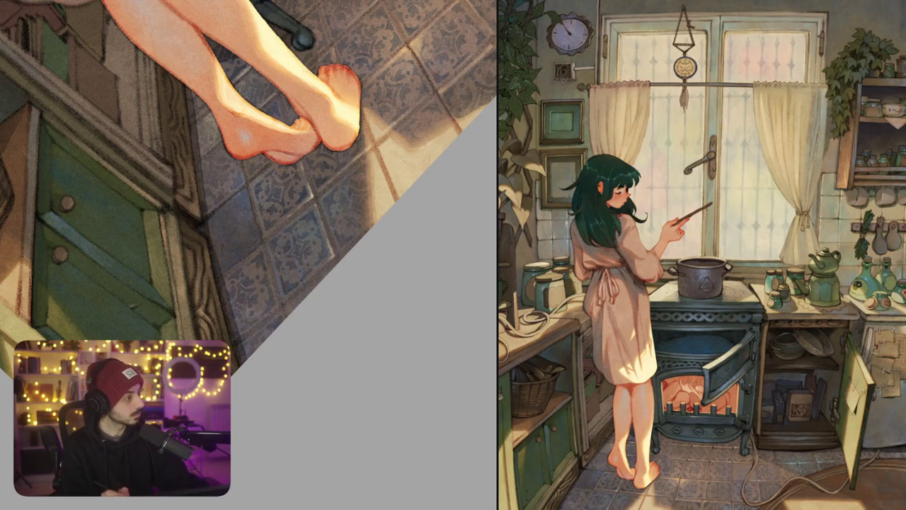
pyautogui.scroll(-3, 299, 219)
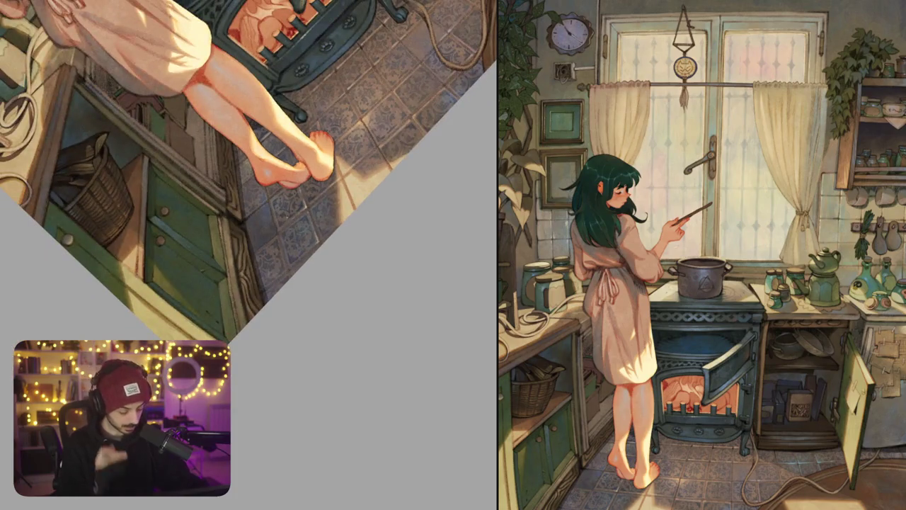
pyautogui.moveTo(287, 216)
pyautogui.mouseDown()
pyautogui.moveTo(337, 240)
pyautogui.moveTo(369, 235)
pyautogui.moveTo(408, 248)
pyautogui.mouseUp()
pyautogui.scroll(3, 312, 234)
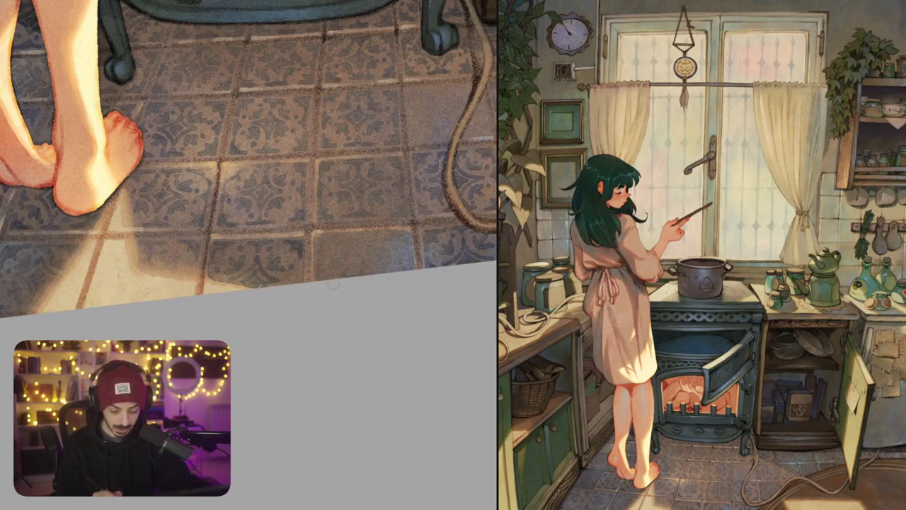
# Draw a dark arc across the plain tile with two strokes descending inside it
pyautogui.scroll(3, 383, 260)
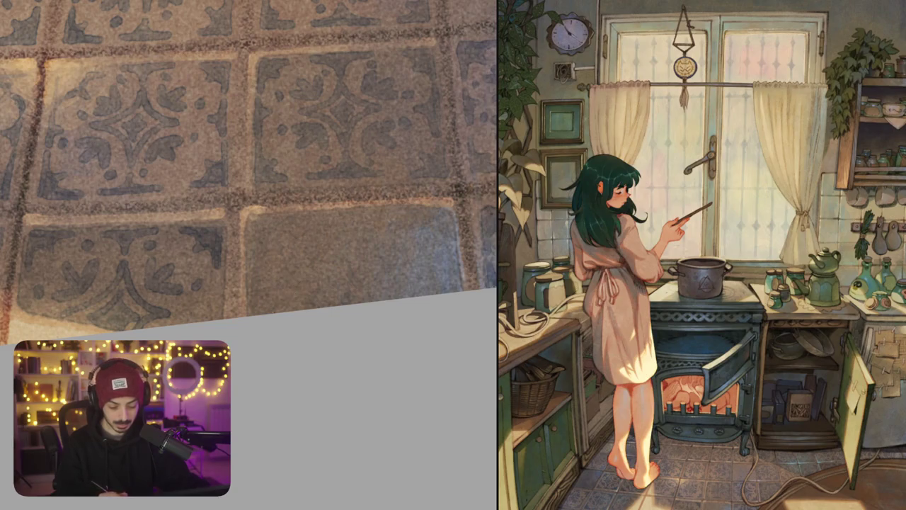
pyautogui.moveTo(278, 312); pyautogui.dragTo(433, 292)
pyautogui.hotkey('ctrl', 'z')
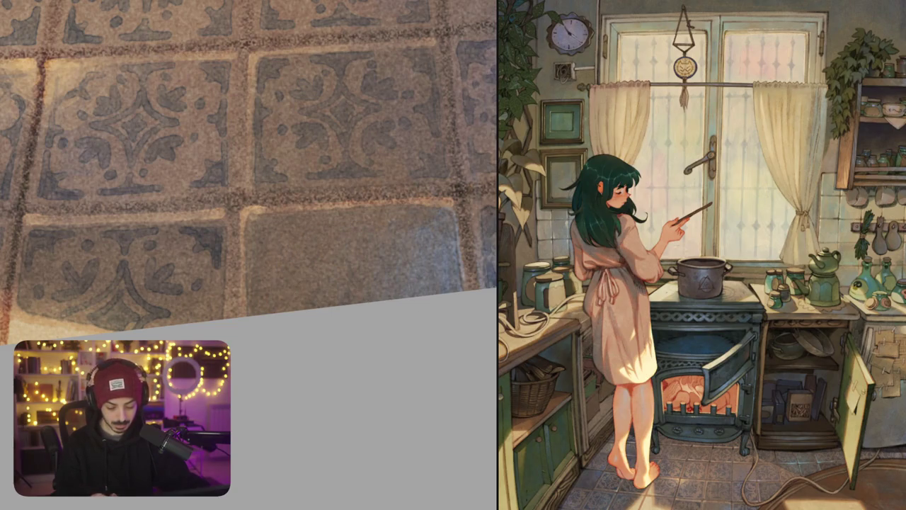
pyautogui.moveTo(265, 312); pyautogui.dragTo(439, 291)
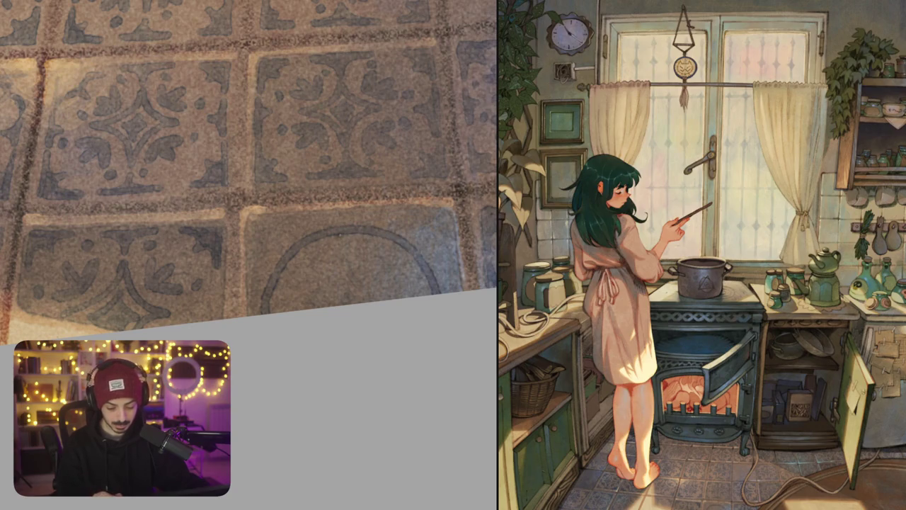
pyautogui.moveTo(341, 234); pyautogui.dragTo(316, 296)
pyautogui.moveTo(343, 234); pyautogui.dragTo(376, 298)
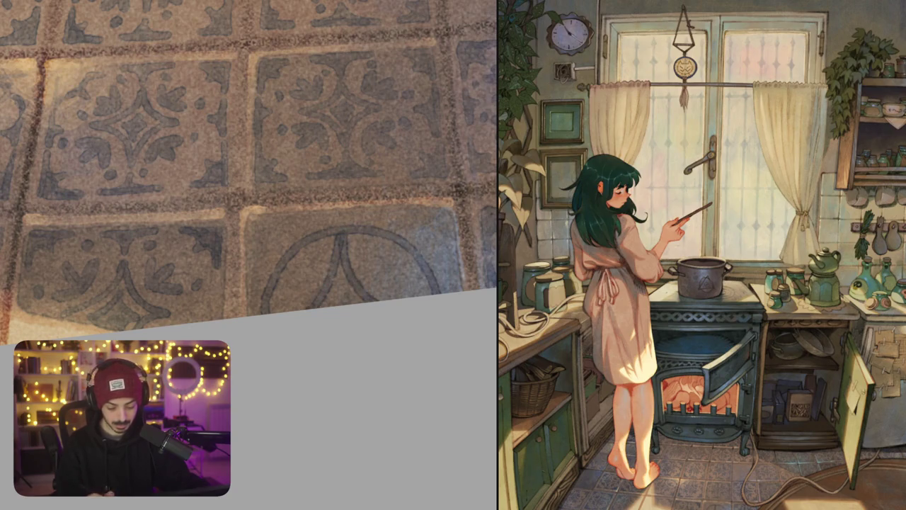
# Add an angular shape and a dark crossing stroke inside the circle motif
pyautogui.moveTo(318, 142); pyautogui.dragTo(248, 248)
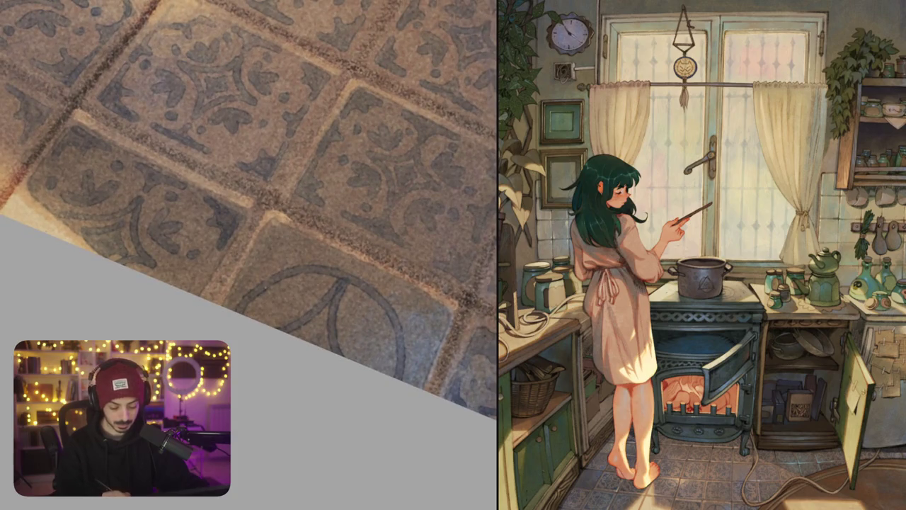
pyautogui.moveTo(253, 320)
pyautogui.mouseDown()
pyautogui.moveTo(270, 284)
pyautogui.moveTo(297, 327)
pyautogui.mouseUp()
pyautogui.moveTo(286, 284); pyautogui.dragTo(334, 297)
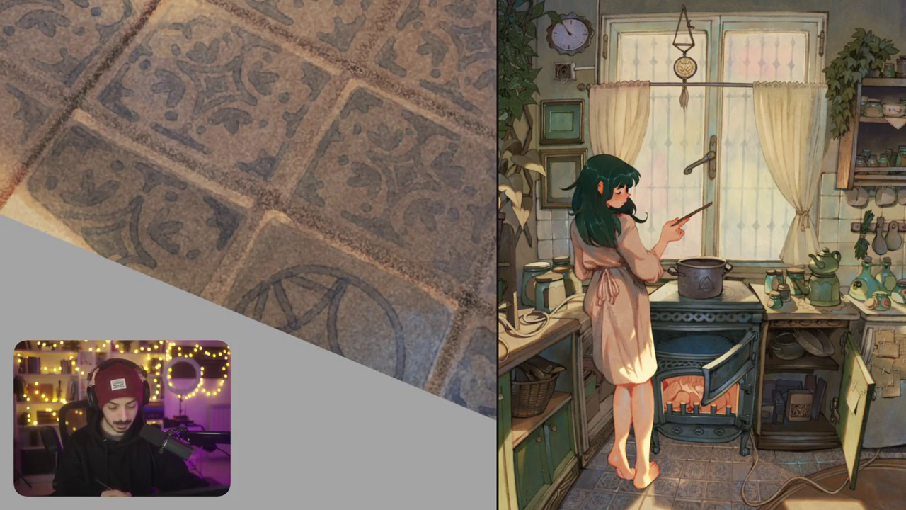
pyautogui.moveTo(277, 233); pyautogui.dragTo(262, 257)
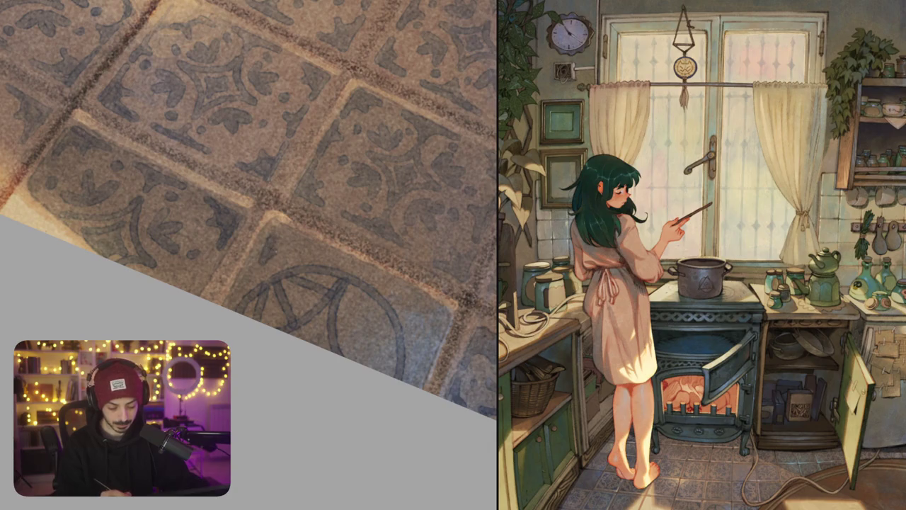
pyautogui.hotkey('ctrl', 'z')
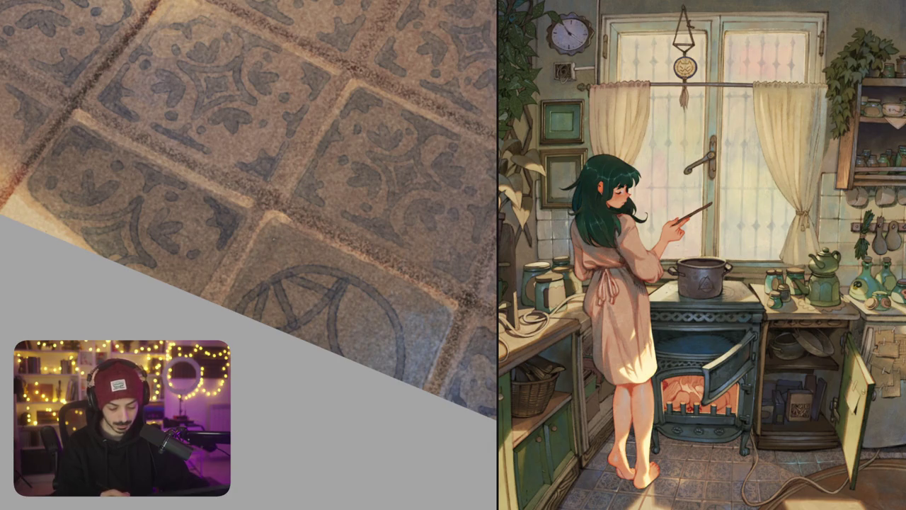
pyautogui.moveTo(341, 266); pyautogui.dragTo(413, 290)
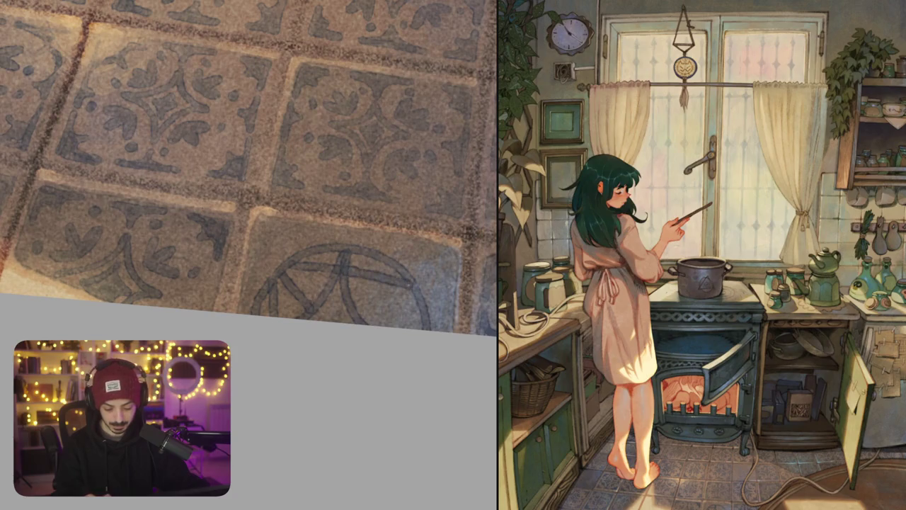
pyautogui.scroll(-5, 248, 170)
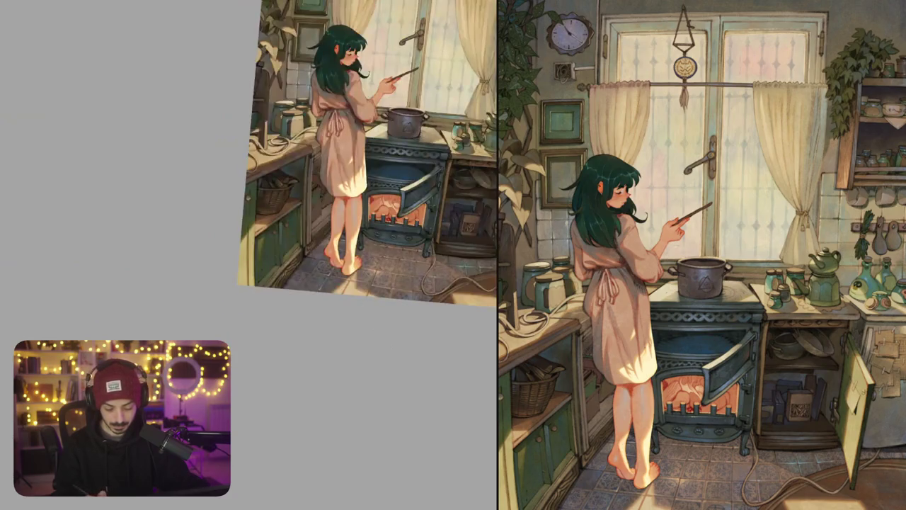
pyautogui.scroll(5, 415, 299)
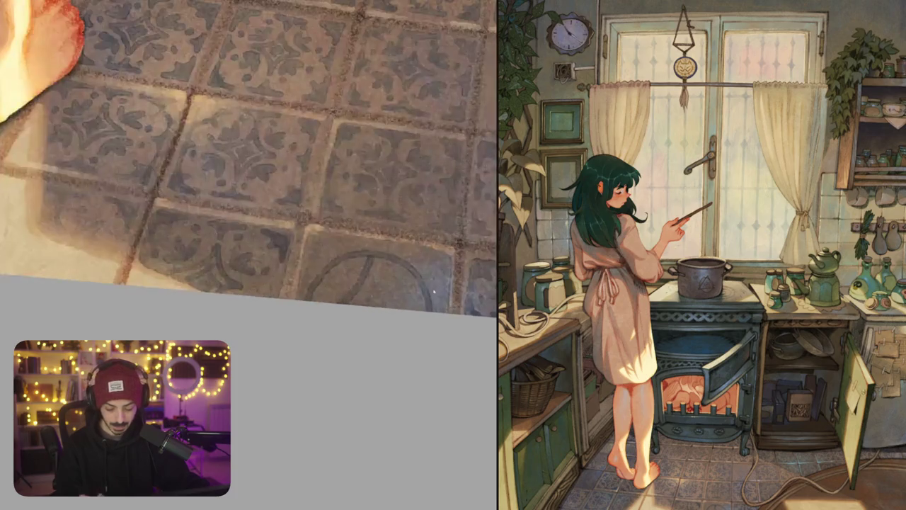
# Draw two quadrilateral outlines and an S-shaped curl on the lower-right tile
pyautogui.moveTo(360, 238)
pyautogui.mouseDown()
pyautogui.moveTo(310, 235)
pyautogui.moveTo(345, 220)
pyautogui.moveTo(385, 245)
pyautogui.moveTo(435, 219)
pyautogui.moveTo(453, 265)
pyautogui.mouseUp()
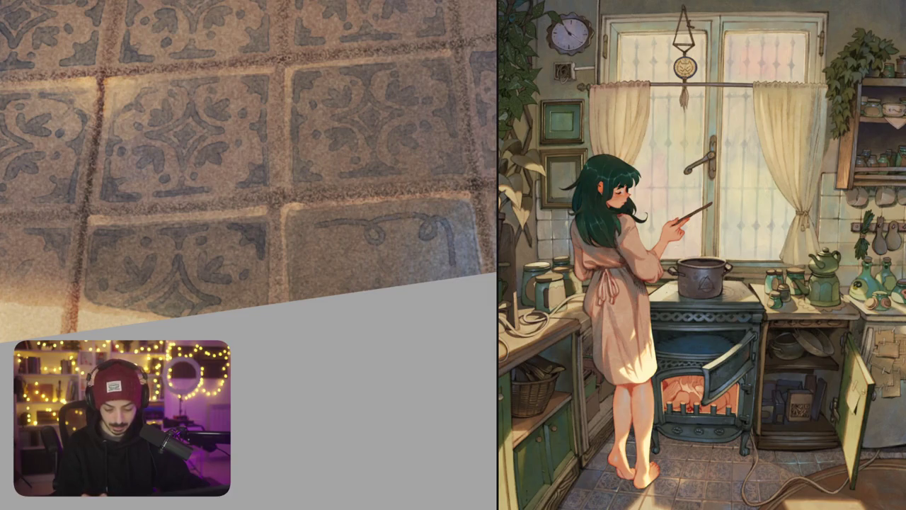
pyautogui.moveTo(316, 227)
pyautogui.mouseDown()
pyautogui.moveTo(302, 267)
pyautogui.moveTo(322, 280)
pyautogui.moveTo(302, 299)
pyautogui.mouseUp()
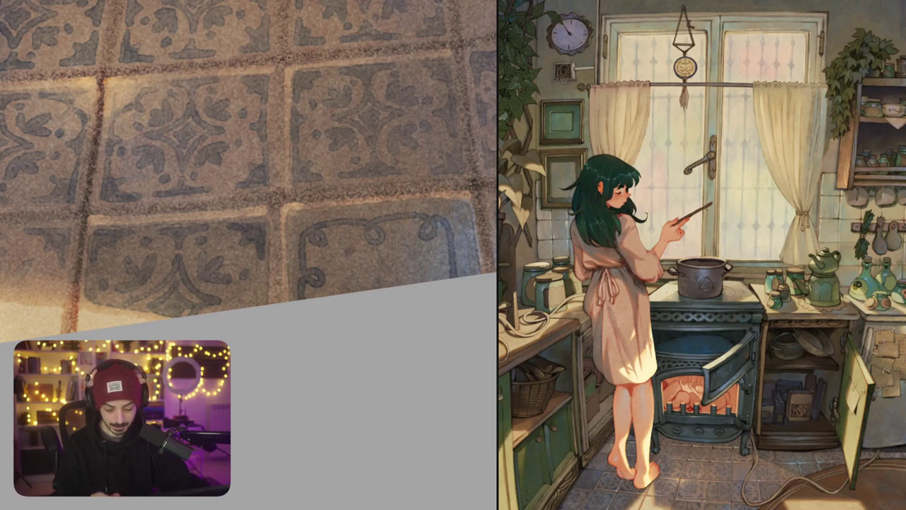
pyautogui.hotkey('ctrl', 'z')
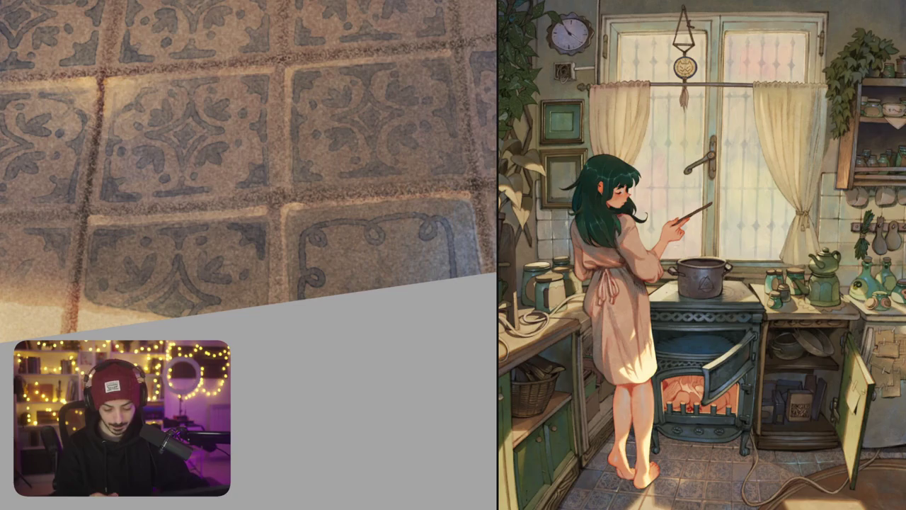
pyautogui.moveTo(387, 260); pyautogui.dragTo(376, 255)
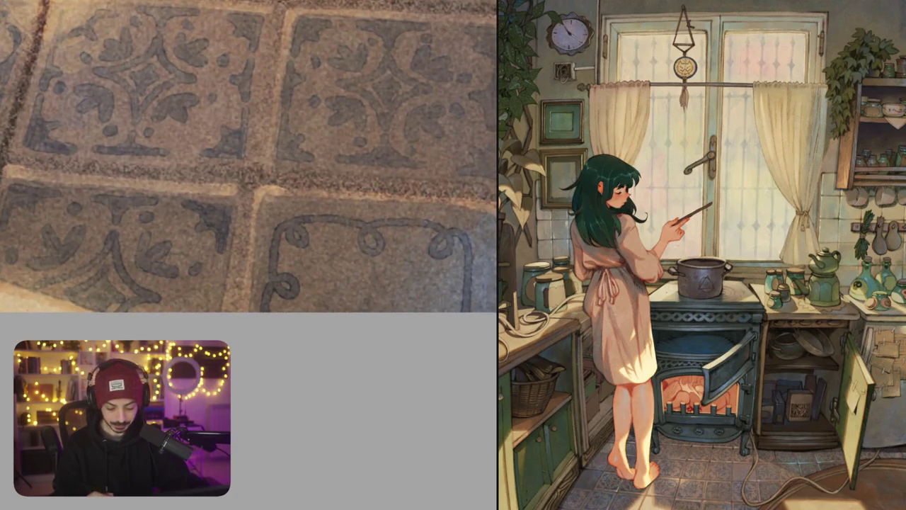
pyautogui.moveTo(317, 252)
pyautogui.mouseDown()
pyautogui.moveTo(310, 287)
pyautogui.moveTo(341, 300)
pyautogui.moveTo(348, 274)
pyautogui.moveTo(330, 261)
pyautogui.mouseUp()
pyautogui.moveTo(421, 260)
pyautogui.mouseDown()
pyautogui.moveTo(388, 268)
pyautogui.moveTo(375, 304)
pyautogui.moveTo(424, 289)
pyautogui.moveTo(417, 262)
pyautogui.mouseUp()
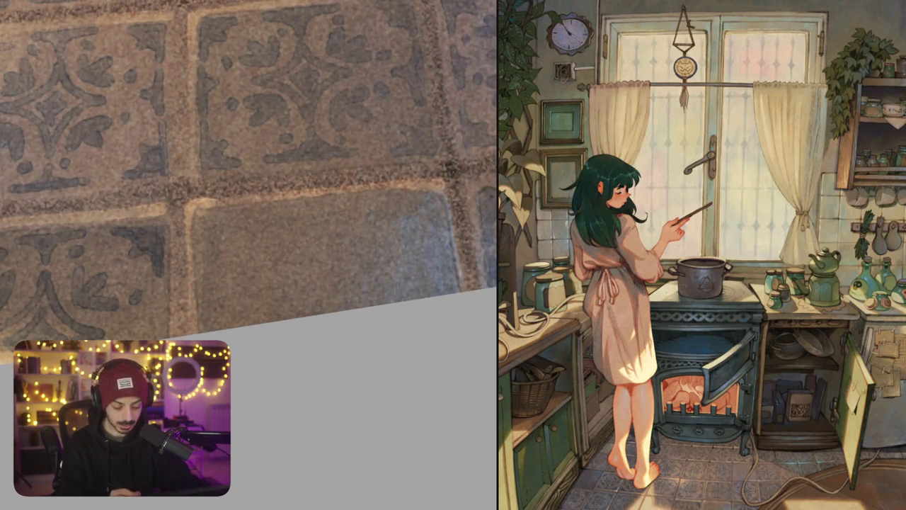
pyautogui.moveTo(216, 228)
pyautogui.mouseDown()
pyautogui.moveTo(211, 254)
pyautogui.moveTo(231, 293)
pyautogui.mouseUp()
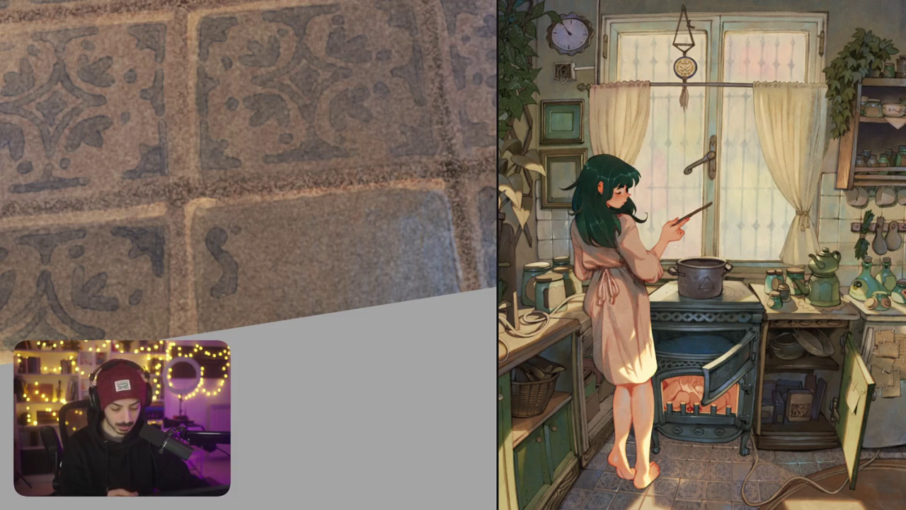
pyautogui.moveTo(251, 226)
pyautogui.mouseDown()
pyautogui.moveTo(280, 213)
pyautogui.moveTo(238, 241)
pyautogui.mouseUp()
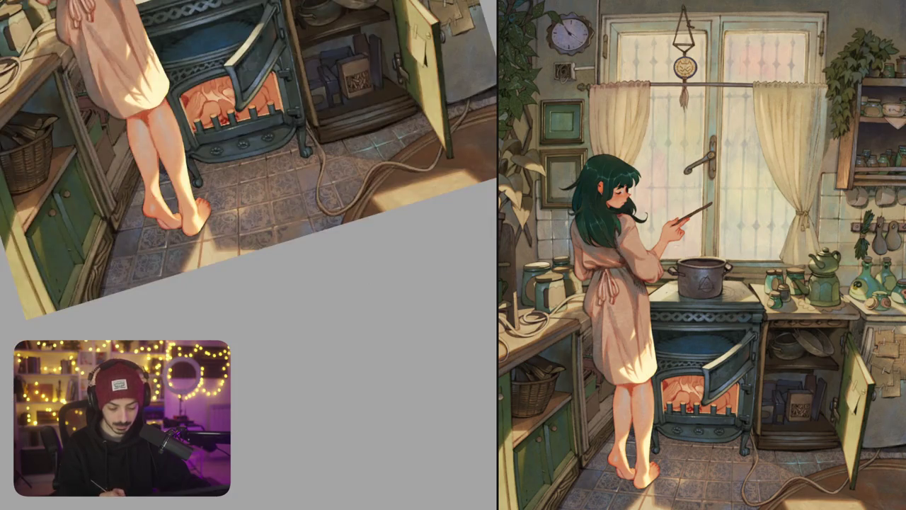
# Paint over the dark leaf shapes on the tile beside the rug
pyautogui.scroll(5, 297, 218)
pyautogui.moveTo(337, 245); pyautogui.dragTo(299, 252)
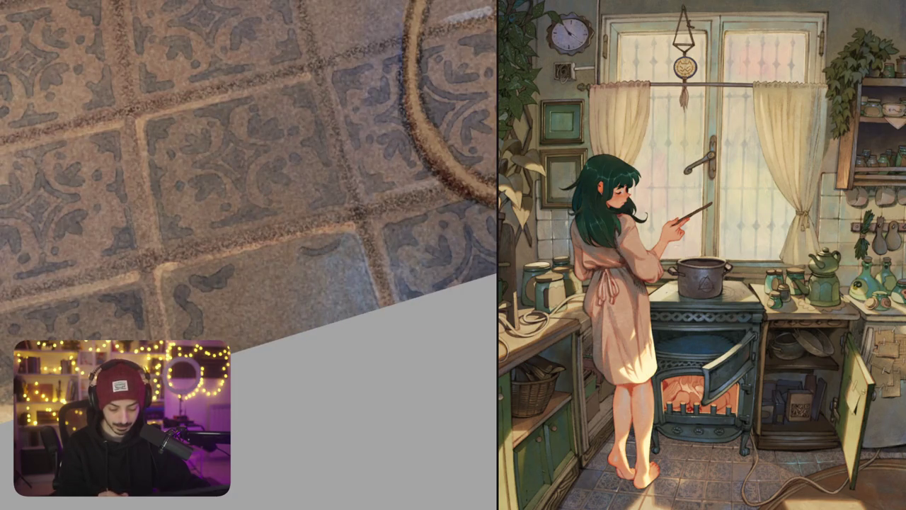
pyautogui.moveTo(347, 272); pyautogui.dragTo(334, 257)
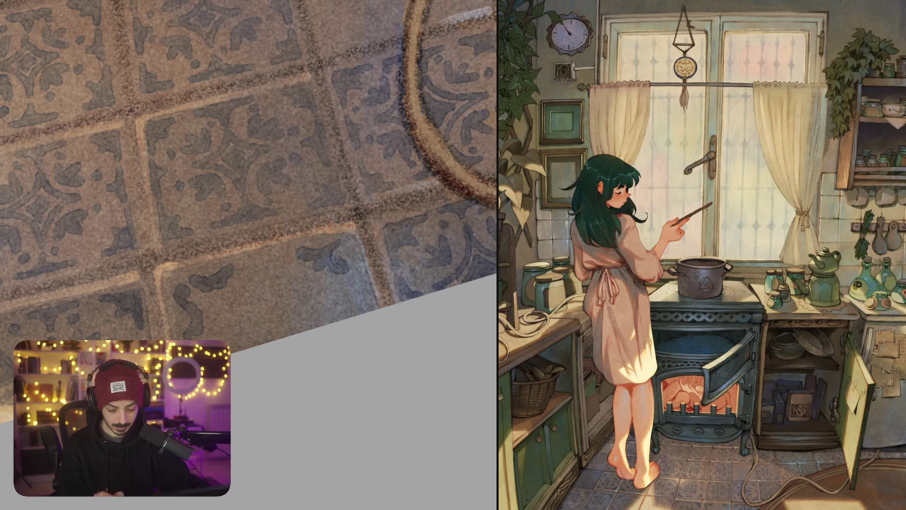
pyautogui.moveTo(213, 278); pyautogui.dragTo(185, 332)
pyautogui.moveTo(262, 284); pyautogui.dragTo(296, 267)
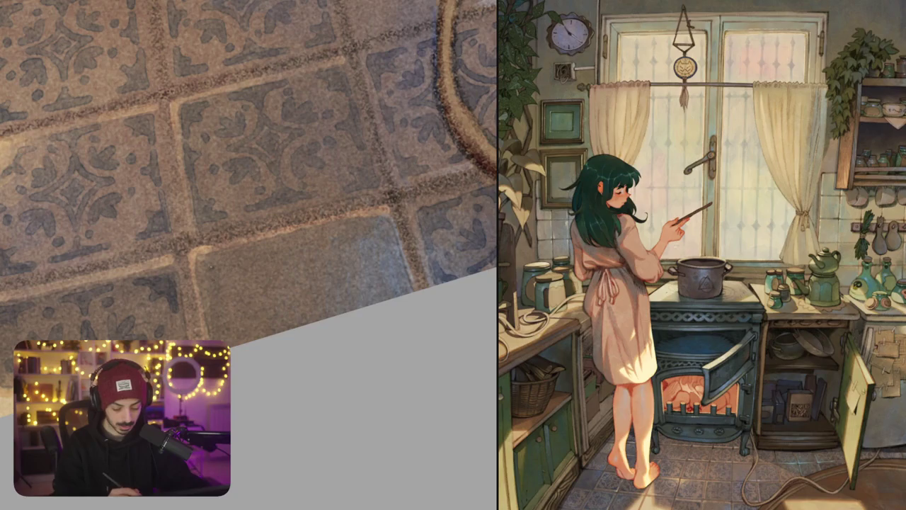
# Trace the tile's top and left edges dark and add a decorative inner curve
pyautogui.moveTo(210, 265)
pyautogui.mouseDown()
pyautogui.moveTo(231, 347)
pyautogui.moveTo(231, 269)
pyautogui.moveTo(362, 227)
pyautogui.moveTo(386, 235)
pyautogui.moveTo(393, 269)
pyautogui.mouseUp()
pyautogui.hotkey('ctrl', 'z')
pyautogui.moveTo(212, 260)
pyautogui.mouseDown()
pyautogui.moveTo(384, 222)
pyautogui.moveTo(396, 297)
pyautogui.mouseUp()
pyautogui.moveTo(225, 273); pyautogui.dragTo(248, 342)
pyautogui.moveTo(228, 274)
pyautogui.mouseDown()
pyautogui.moveTo(276, 268)
pyautogui.moveTo(310, 286)
pyautogui.moveTo(342, 245)
pyautogui.moveTo(375, 239)
pyautogui.moveTo(373, 303)
pyautogui.mouseUp()
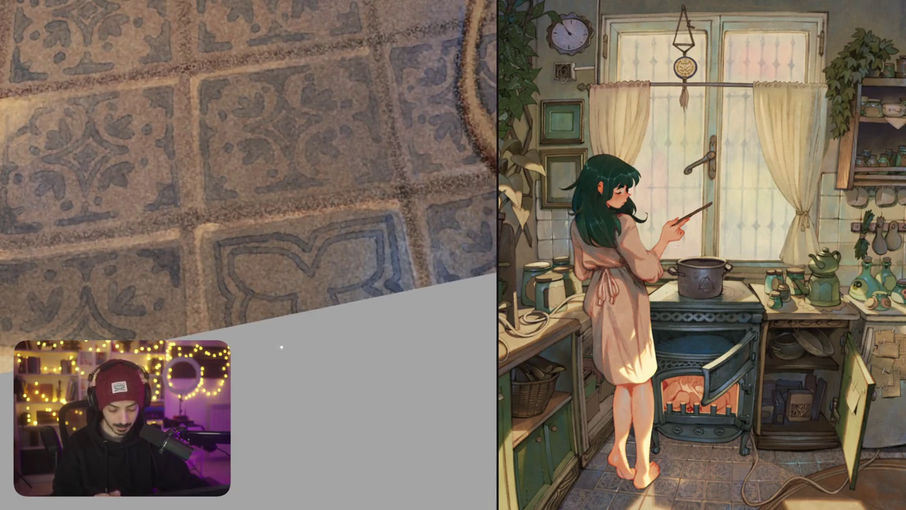
pyautogui.moveTo(250, 235)
pyautogui.mouseDown()
pyautogui.moveTo(324, 271)
pyautogui.moveTo(390, 222)
pyautogui.mouseUp()
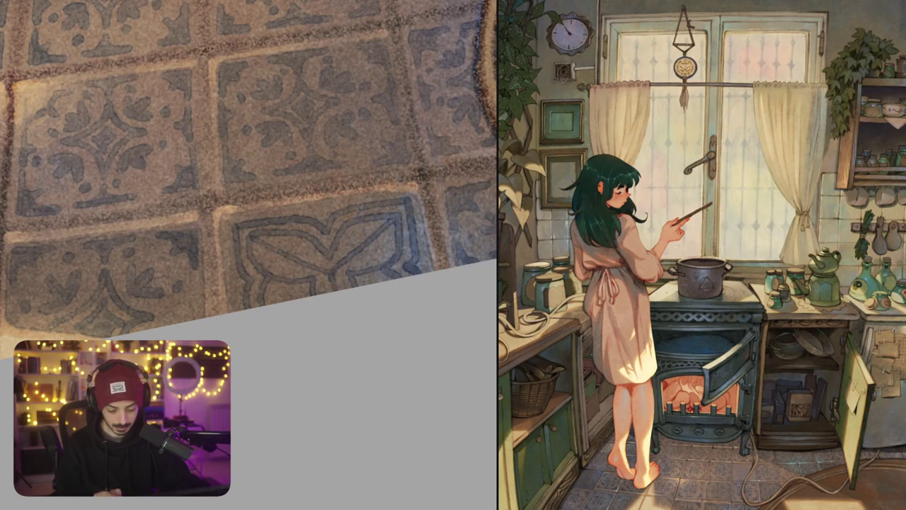
pyautogui.moveTo(285, 300); pyautogui.dragTo(316, 278)
pyautogui.scroll(-3, 362, 278)
# Dab a few dark strokes on one patterned tile to darken a small patch
pyautogui.scroll(-3, 384, 283)
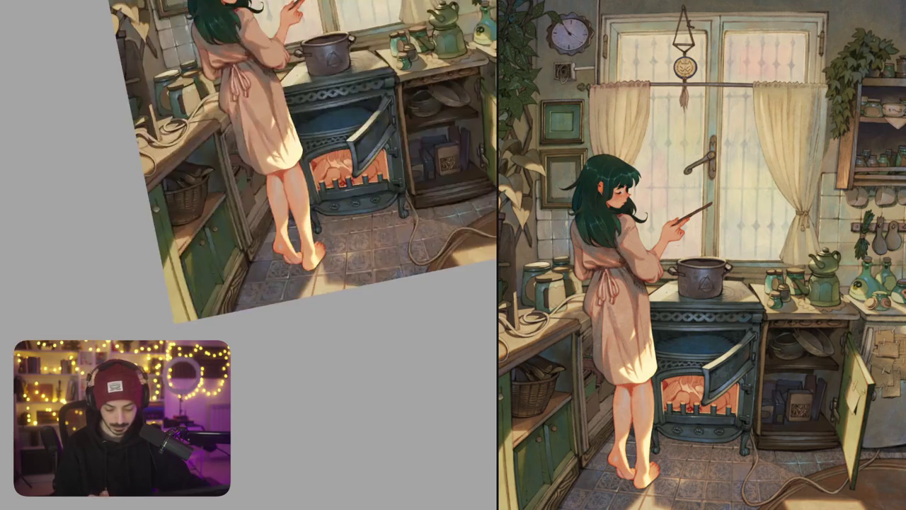
pyautogui.scroll(3, 340, 297)
pyautogui.scroll(3, 340, 297)
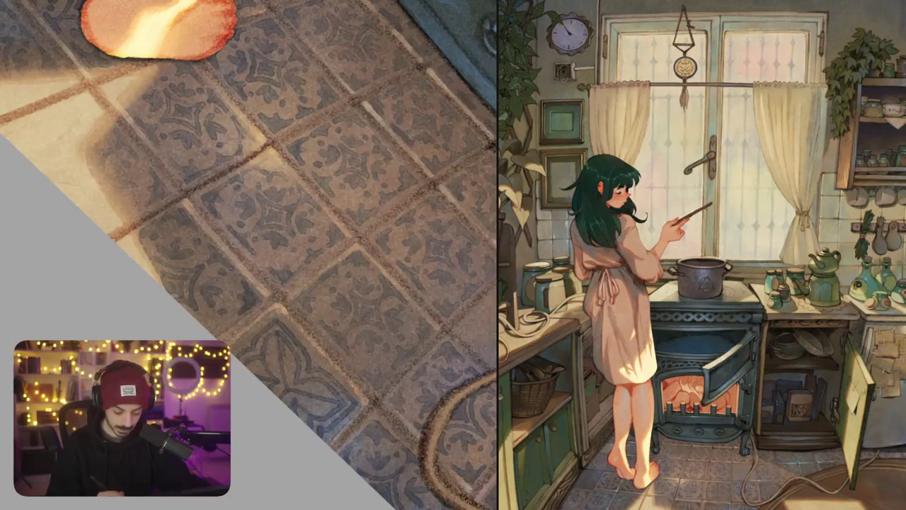
pyautogui.moveTo(319, 177); pyautogui.dragTo(212, 319)
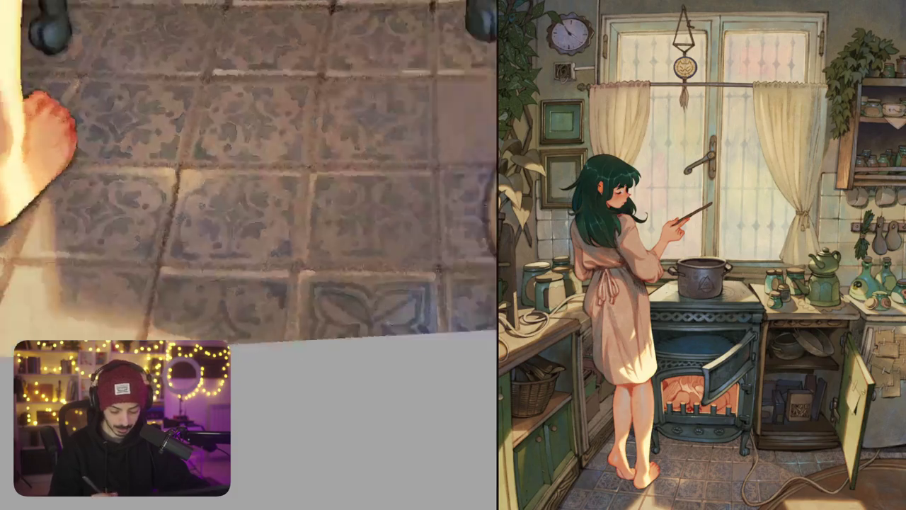
pyautogui.moveTo(408, 252)
pyautogui.mouseDown()
pyautogui.moveTo(406, 230)
pyautogui.moveTo(361, 276)
pyautogui.moveTo(384, 283)
pyautogui.moveTo(407, 243)
pyautogui.mouseUp()
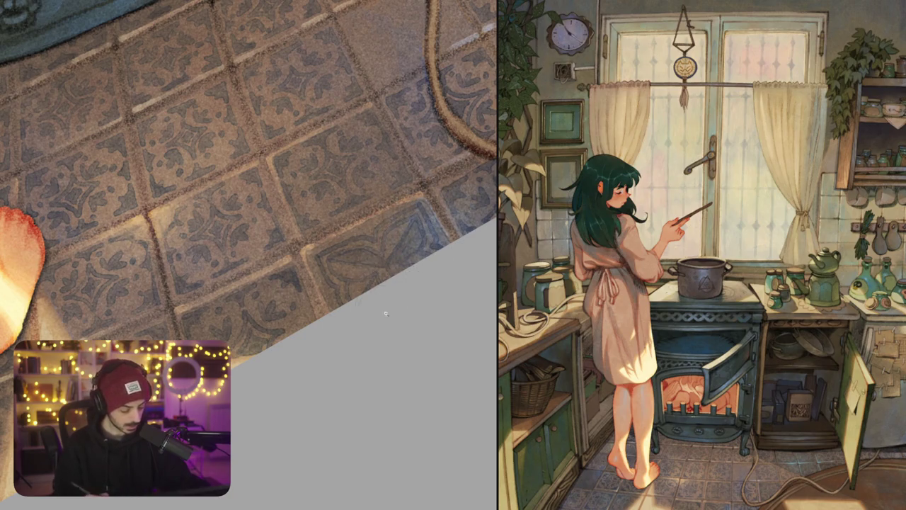
pyautogui.hotkey('ctrl', '0')
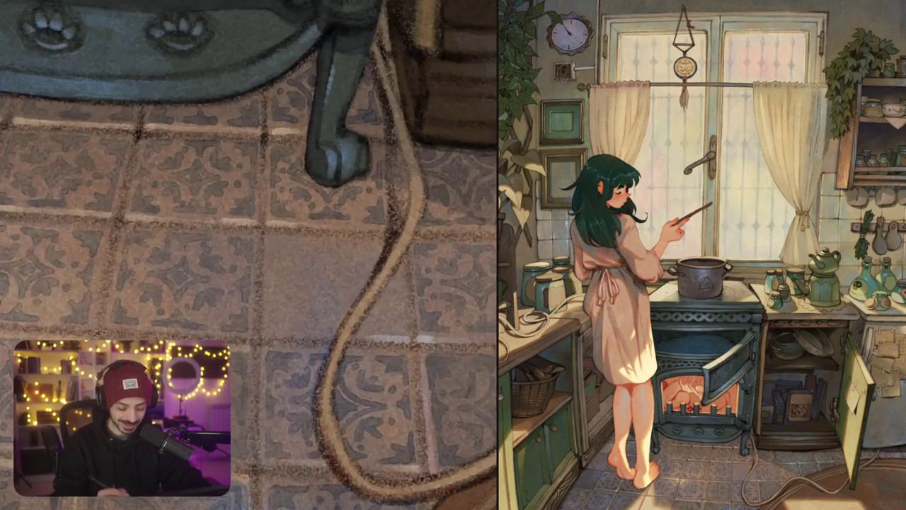
# Outline the plain tile's left, bottom, top and right edges in dark paint
pyautogui.moveTo(275, 239)
pyautogui.mouseDown()
pyautogui.moveTo(276, 327)
pyautogui.moveTo(333, 326)
pyautogui.mouseUp()
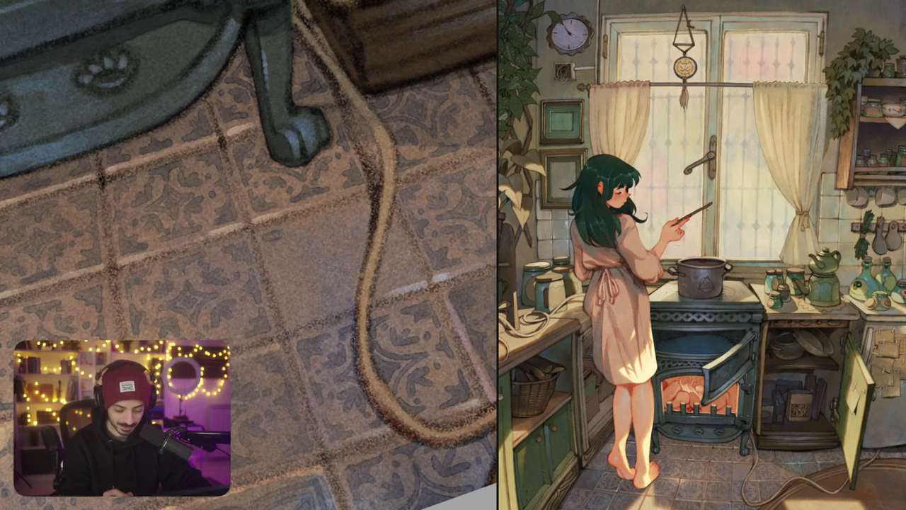
pyautogui.moveTo(284, 237); pyautogui.dragTo(367, 207)
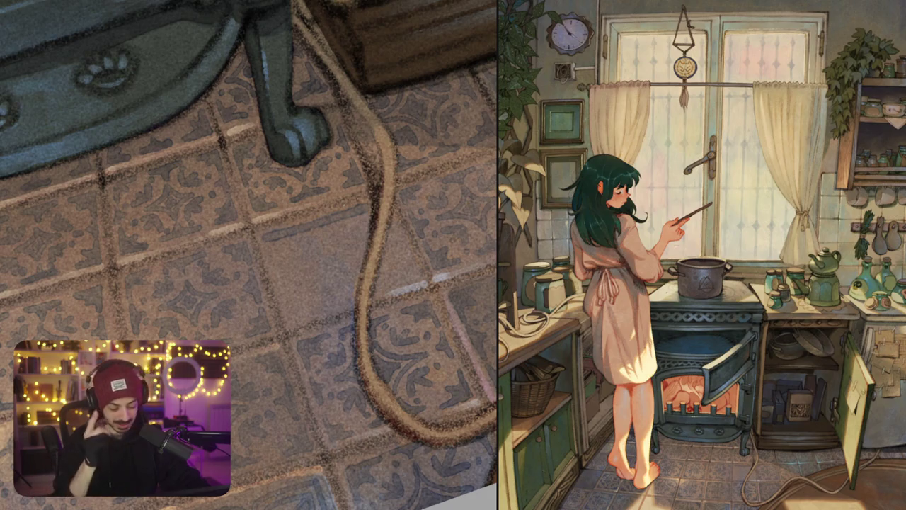
pyautogui.hotkey('ctrl', 'z')
pyautogui.moveTo(264, 237); pyautogui.dragTo(354, 298)
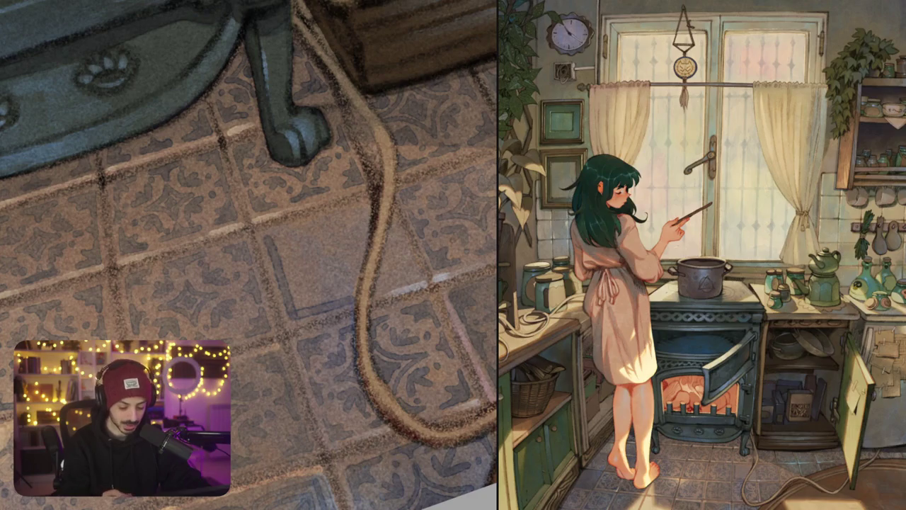
pyautogui.moveTo(268, 238); pyautogui.dragTo(368, 205)
pyautogui.moveTo(283, 240); pyautogui.dragTo(354, 218)
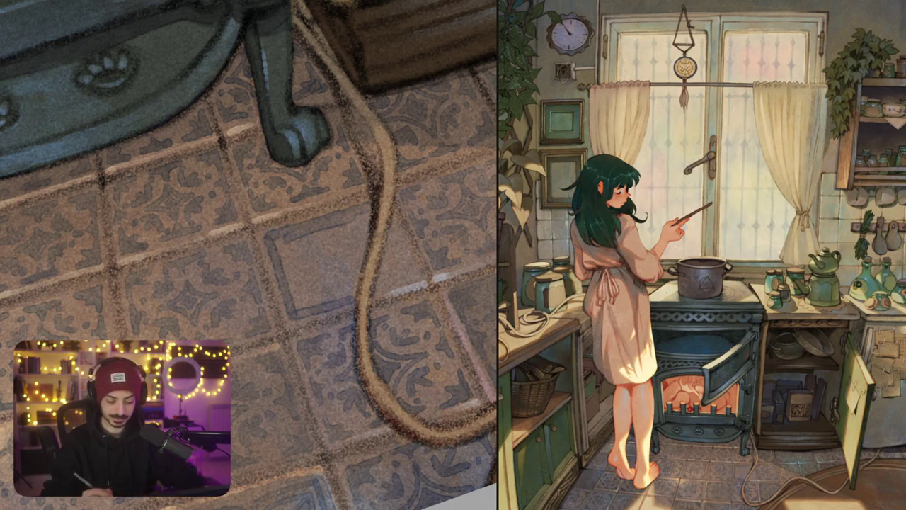
pyautogui.moveTo(267, 241); pyautogui.dragTo(371, 204)
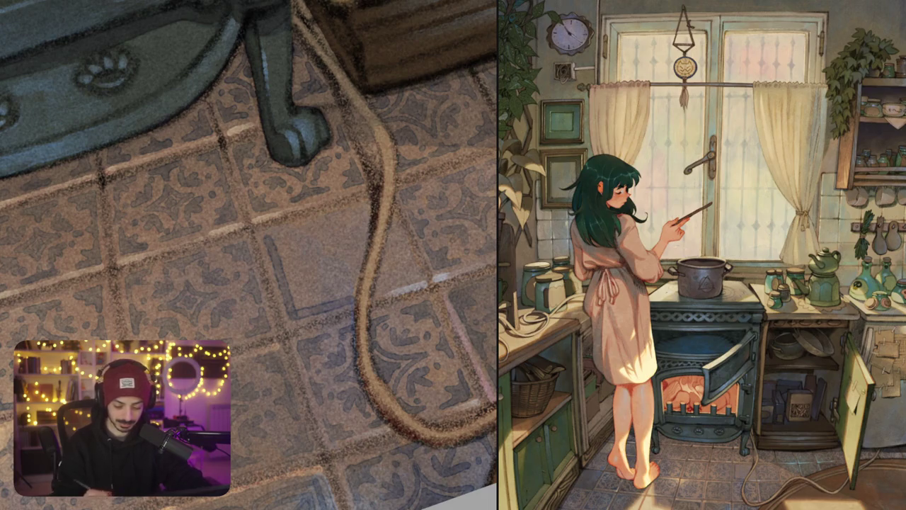
pyautogui.moveTo(267, 233)
pyautogui.mouseDown()
pyautogui.moveTo(372, 204)
pyautogui.moveTo(410, 272)
pyautogui.moveTo(386, 284)
pyautogui.moveTo(411, 278)
pyautogui.mouseUp()
# Draw a triangle inside the outlined tile and shade its left half
pyautogui.moveTo(279, 242); pyautogui.dragTo(303, 299)
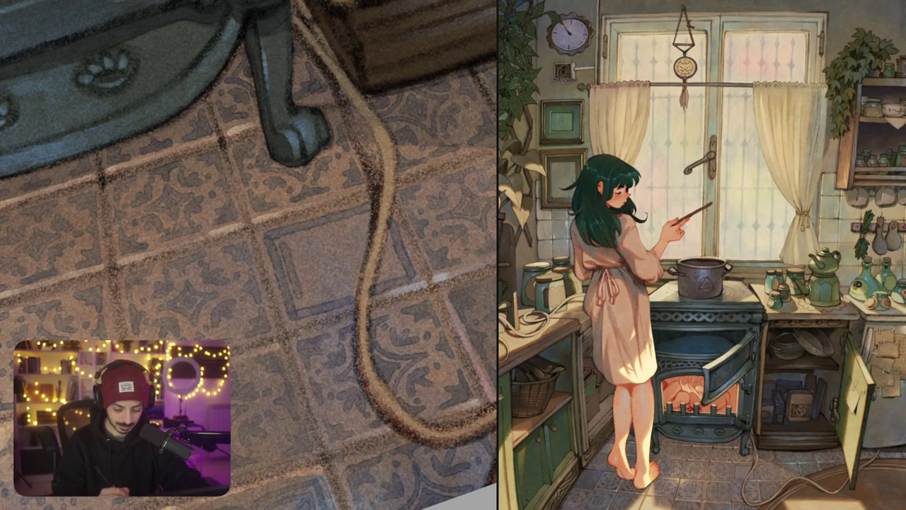
pyautogui.hotkey('ctrl', 'z')
pyautogui.moveTo(248, 255)
pyautogui.mouseDown()
pyautogui.moveTo(276, 241)
pyautogui.moveTo(264, 264)
pyautogui.moveTo(302, 289)
pyautogui.mouseUp()
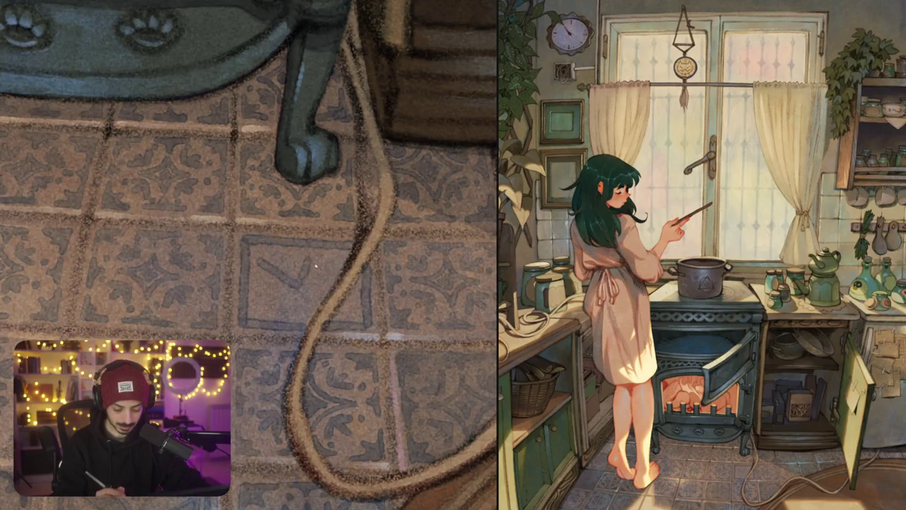
pyautogui.hotkey('ctrl', 'z')
pyautogui.moveTo(301, 252)
pyautogui.mouseDown()
pyautogui.moveTo(257, 303)
pyautogui.moveTo(321, 310)
pyautogui.mouseUp()
pyautogui.moveTo(301, 250)
pyautogui.mouseDown()
pyautogui.moveTo(336, 287)
pyautogui.moveTo(331, 315)
pyautogui.moveTo(290, 276)
pyautogui.moveTo(269, 303)
pyautogui.mouseUp()
pyautogui.moveTo(291, 269); pyautogui.dragTo(330, 306)
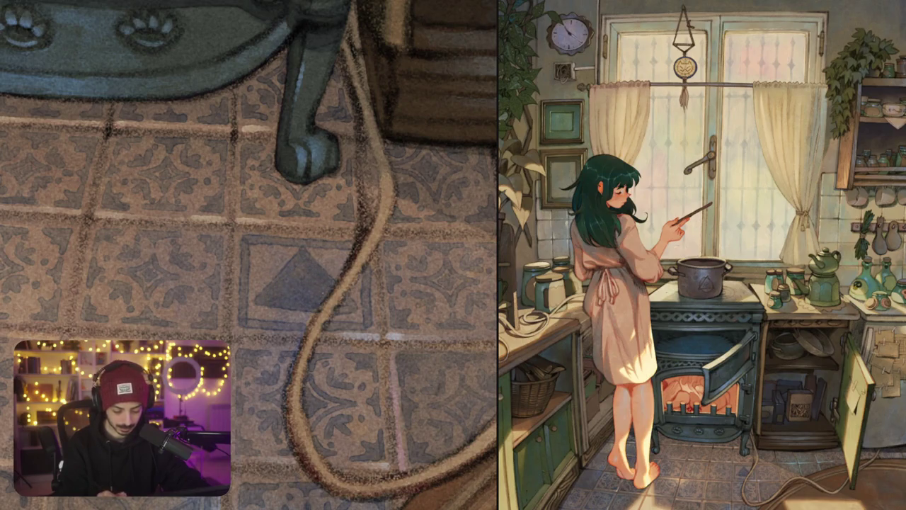
pyautogui.scroll(-5, 363, 302)
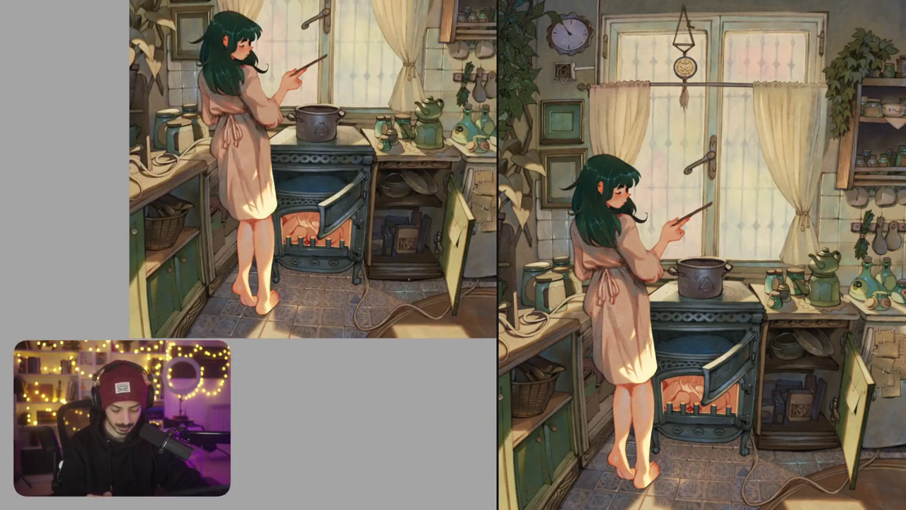
# Draw a thin crack and darken a short seam on a tile under the stove
pyautogui.scroll(5, 359, 297)
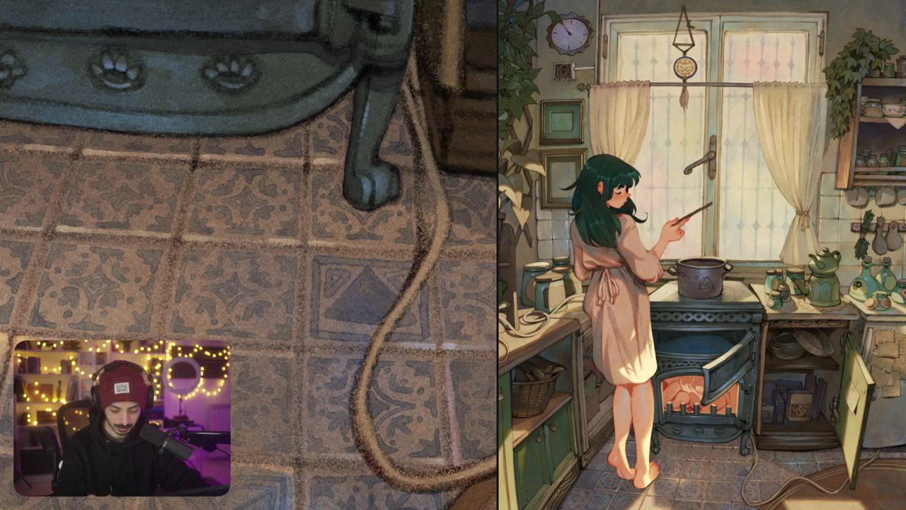
pyautogui.scroll(-3, 425, 286)
pyautogui.scroll(5, 431, 289)
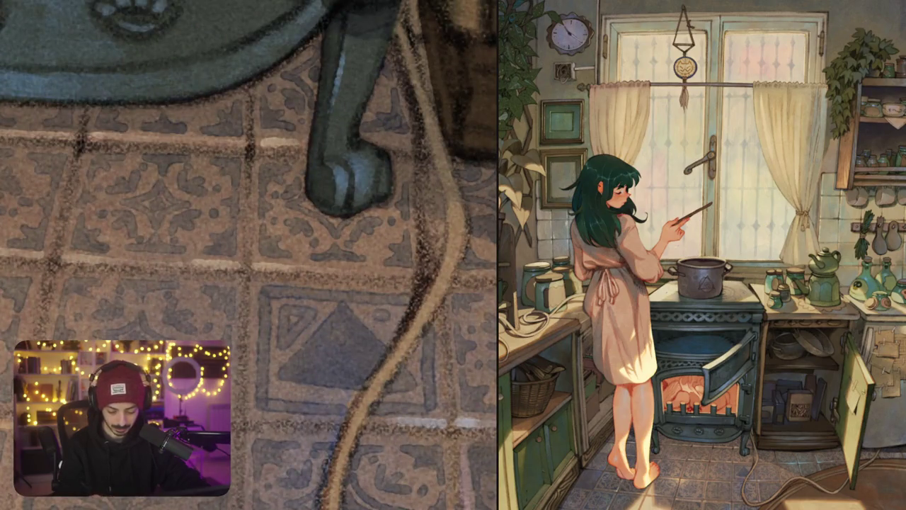
pyautogui.scroll(-6, 382, 318)
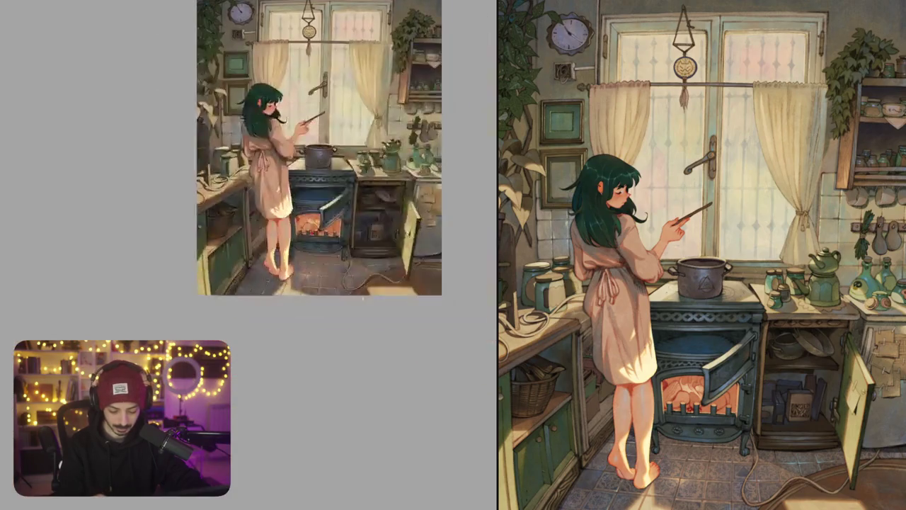
pyautogui.scroll(5, 371, 246)
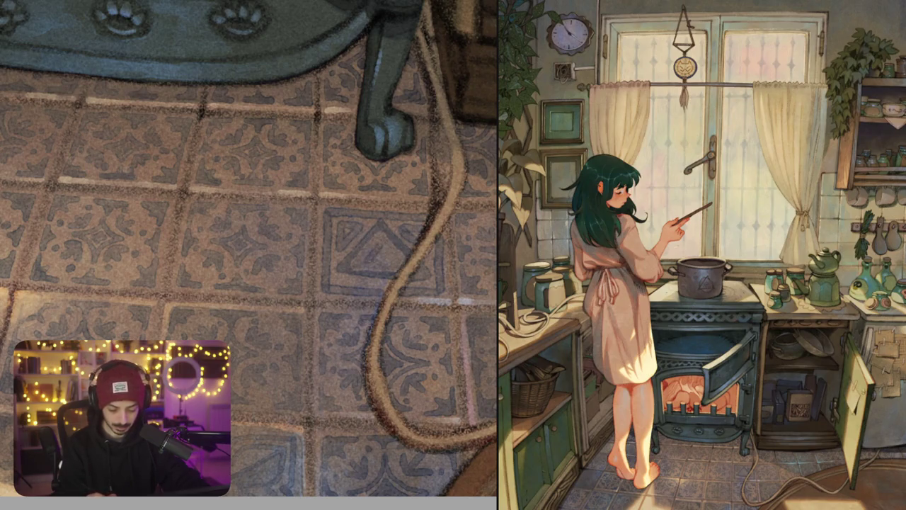
pyautogui.scroll(-3, 381, 259)
pyautogui.scroll(-4, 380, 258)
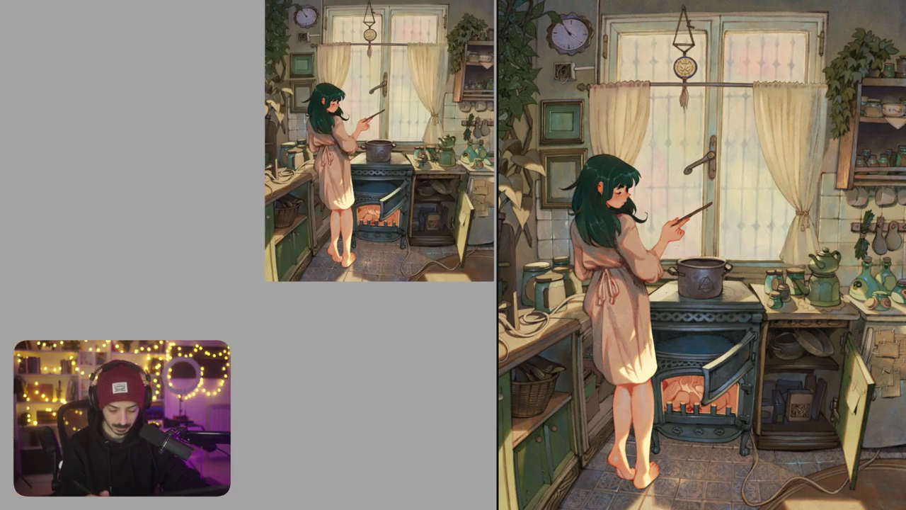
pyautogui.scroll(5, 383, 258)
pyautogui.scroll(1, 382, 258)
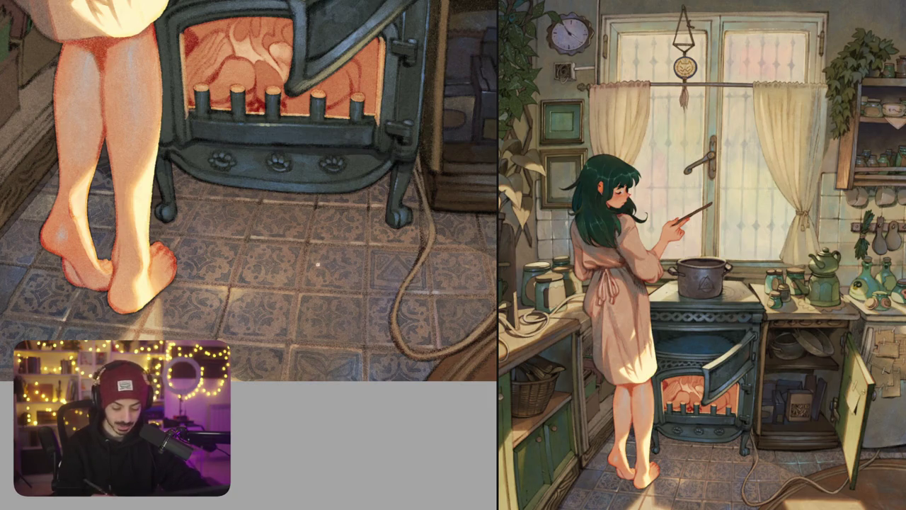
pyautogui.scroll(2, 311, 252)
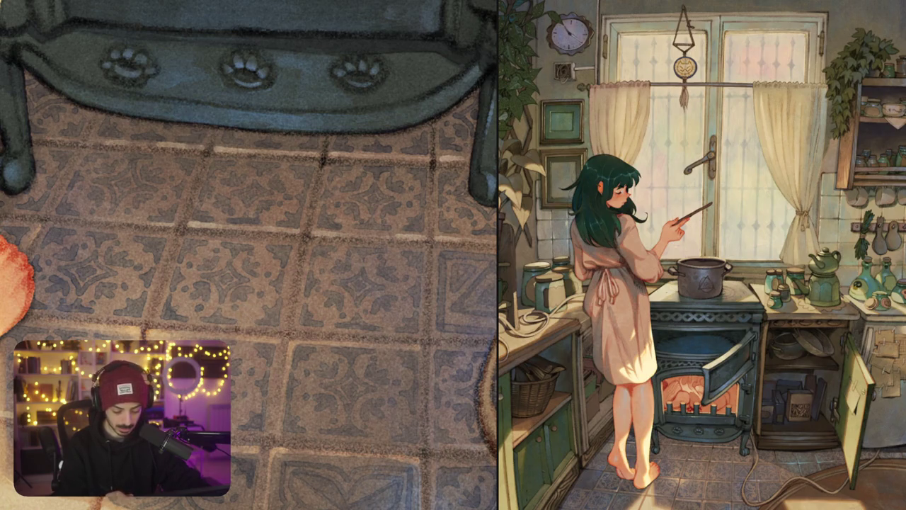
pyautogui.moveTo(236, 330)
pyautogui.mouseDown()
pyautogui.moveTo(293, 290)
pyautogui.moveTo(290, 322)
pyautogui.mouseUp()
pyautogui.moveTo(234, 332); pyautogui.dragTo(289, 332)
pyautogui.hotkey('ctrl', '0')
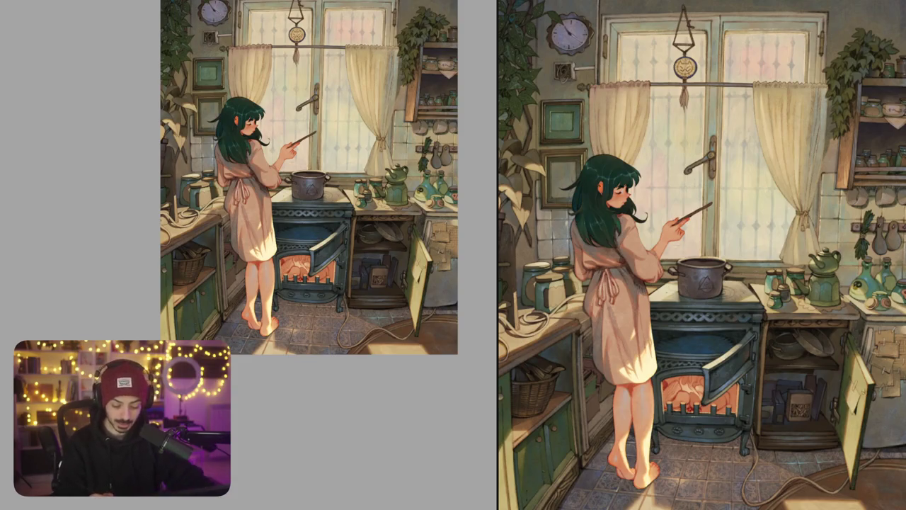
# Zoom in toward the floor and extend the tile crack down-left from its end
pyautogui.scroll(5, 259, 330)
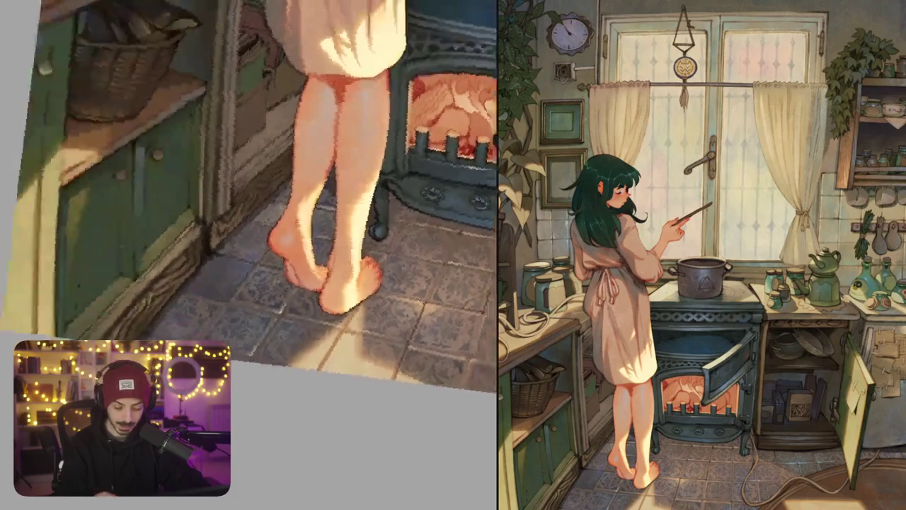
pyautogui.moveTo(255, 212)
pyautogui.mouseDown()
pyautogui.moveTo(213, 142)
pyautogui.moveTo(255, 212)
pyautogui.moveTo(297, 184)
pyautogui.mouseUp()
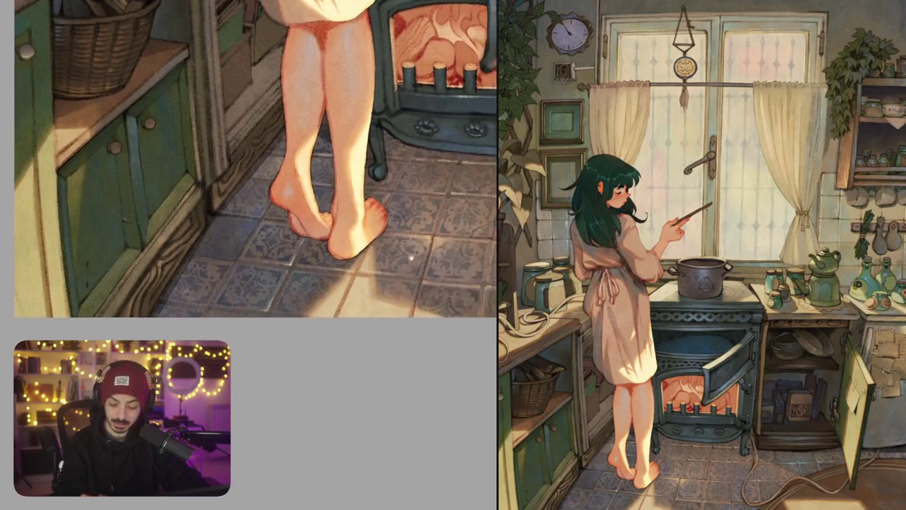
pyautogui.scroll(2, 249, 212)
pyautogui.scroll(3, 249, 213)
pyautogui.scroll(3, 248, 213)
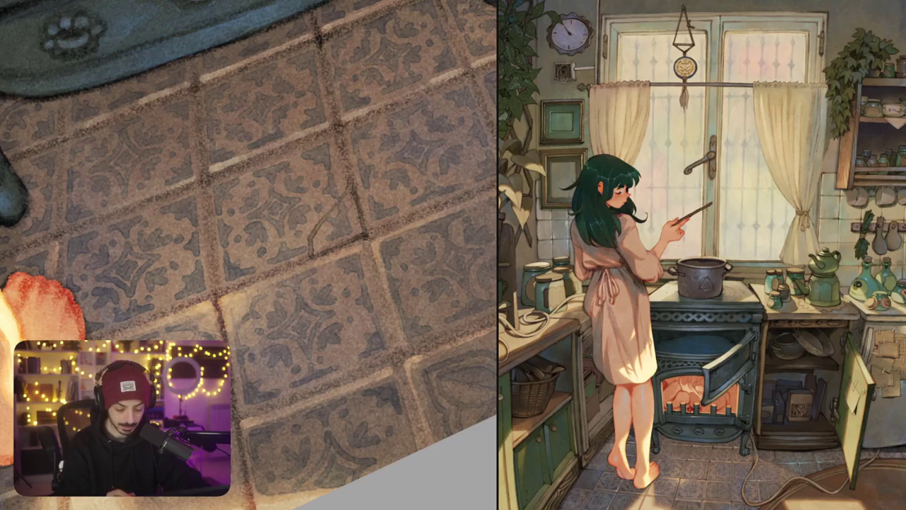
pyautogui.moveTo(304, 259); pyautogui.dragTo(240, 286)
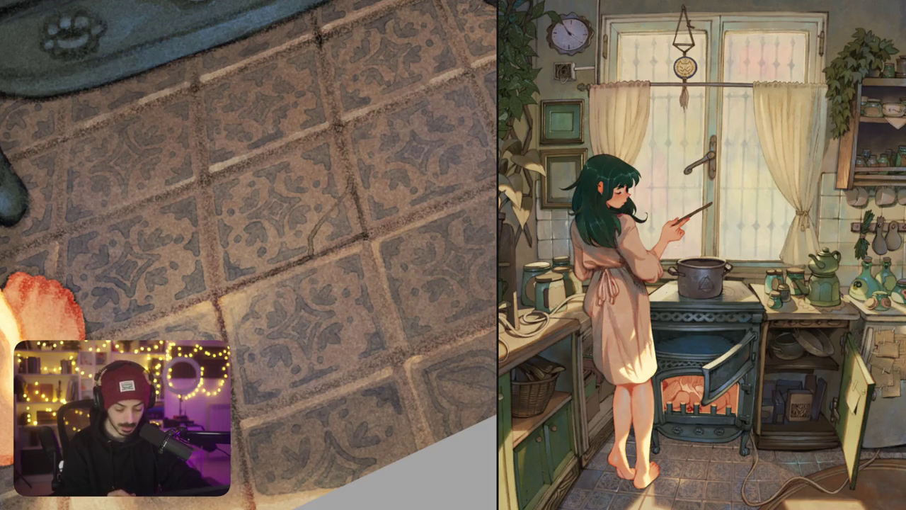
# Darken the grout lines beside the crack, near the stove foot, and along one vertical joint
pyautogui.scroll(-5, 248, 277)
pyautogui.scroll(4, 260, 229)
pyautogui.moveTo(221, 233)
pyautogui.mouseDown()
pyautogui.moveTo(236, 330)
pyautogui.moveTo(218, 359)
pyautogui.mouseUp()
pyautogui.moveTo(204, 262)
pyautogui.mouseDown()
pyautogui.moveTo(310, 220)
pyautogui.moveTo(330, 268)
pyautogui.mouseUp()
pyautogui.scroll(-5, 248, 255)
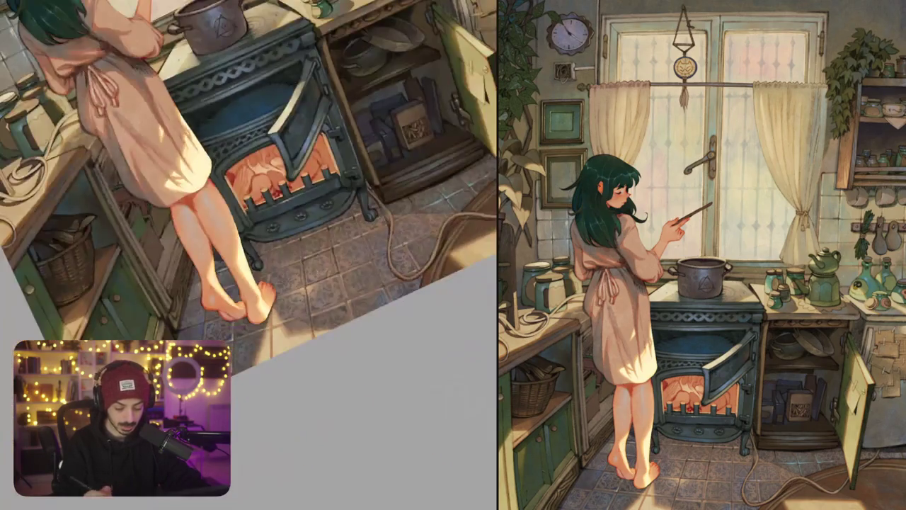
pyautogui.scroll(-3, 248, 255)
pyautogui.scroll(5, 346, 272)
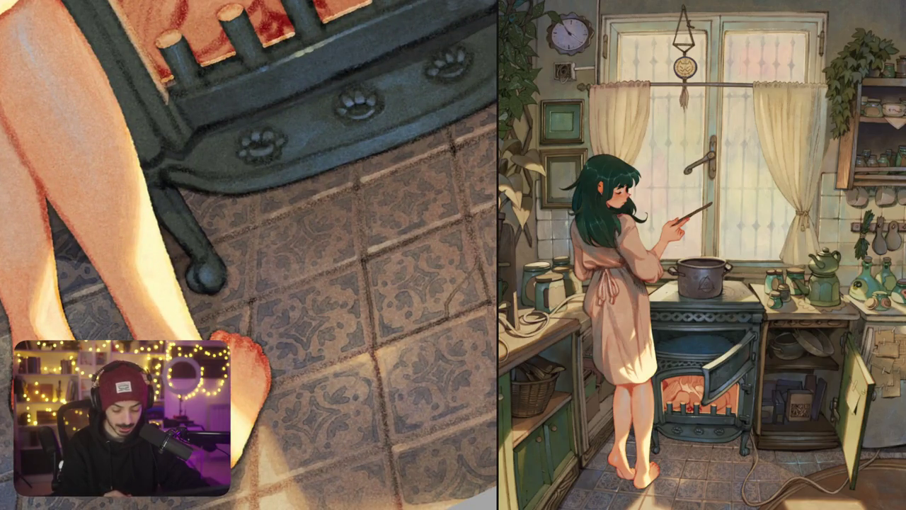
pyautogui.moveTo(254, 300); pyautogui.dragTo(361, 258)
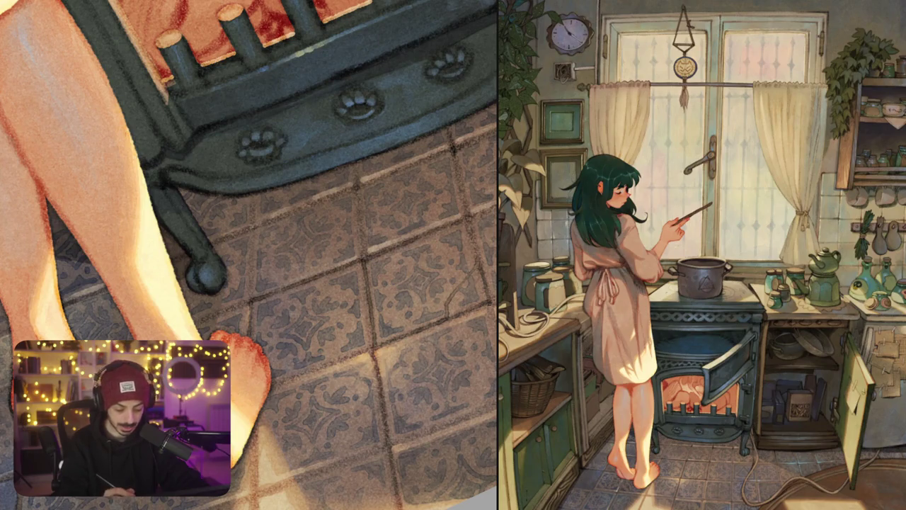
pyautogui.moveTo(252, 224); pyautogui.dragTo(252, 299)
pyautogui.moveTo(254, 199); pyautogui.dragTo(254, 218)
pyautogui.moveTo(339, 183); pyautogui.dragTo(302, 204)
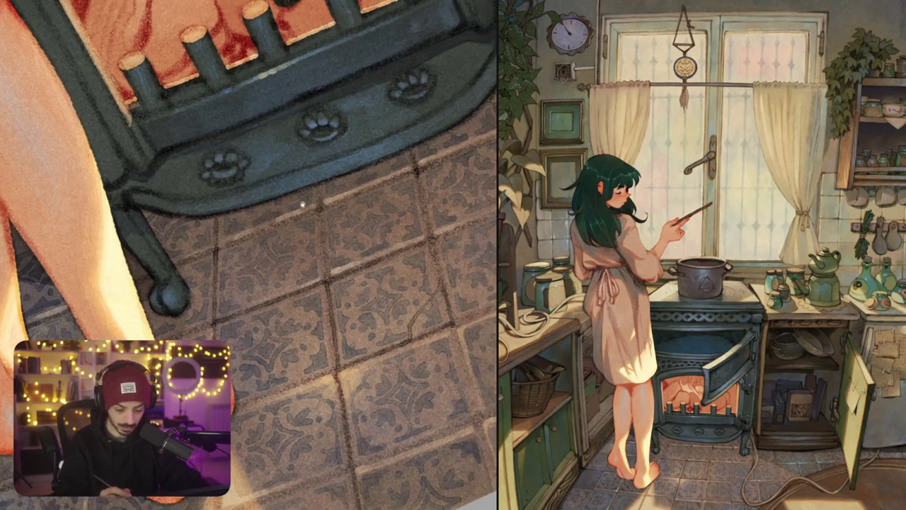
# Darken more grout lines between the tiles further along the floor
pyautogui.scroll(-5, 247, 255)
pyautogui.scroll(5, 247, 255)
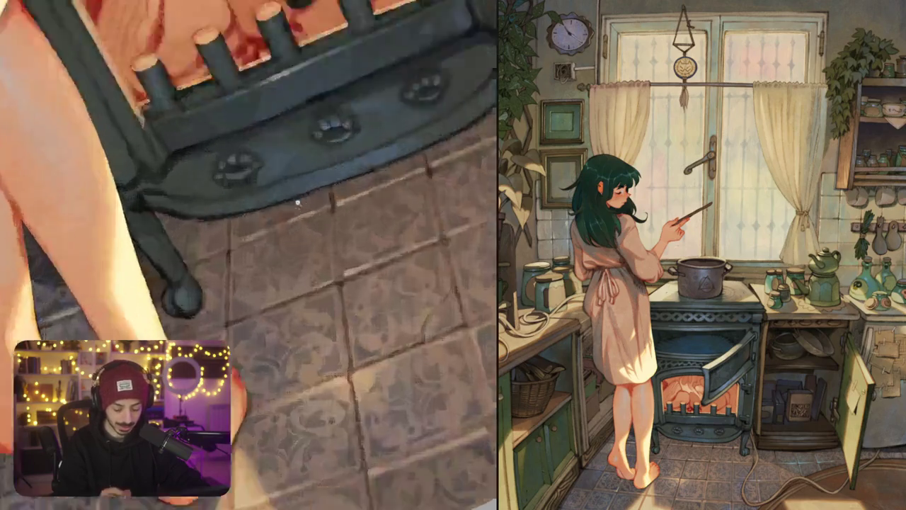
pyautogui.scroll(2, 248, 255)
pyautogui.moveTo(237, 261); pyautogui.dragTo(361, 209)
pyautogui.moveTo(318, 233); pyautogui.dragTo(227, 262)
pyautogui.moveTo(301, 237)
pyautogui.mouseDown()
pyautogui.moveTo(294, 247)
pyautogui.moveTo(347, 210)
pyautogui.mouseUp()
pyautogui.moveTo(271, 241); pyautogui.dragTo(275, 325)
pyautogui.moveTo(283, 284); pyautogui.dragTo(228, 294)
pyautogui.moveTo(283, 289); pyautogui.dragTo(295, 298)
# Add short dark grout strokes up to the stove leg, then view the whole illustration
pyautogui.moveTo(366, 195)
pyautogui.mouseDown()
pyautogui.moveTo(388, 285)
pyautogui.moveTo(301, 217)
pyautogui.mouseUp()
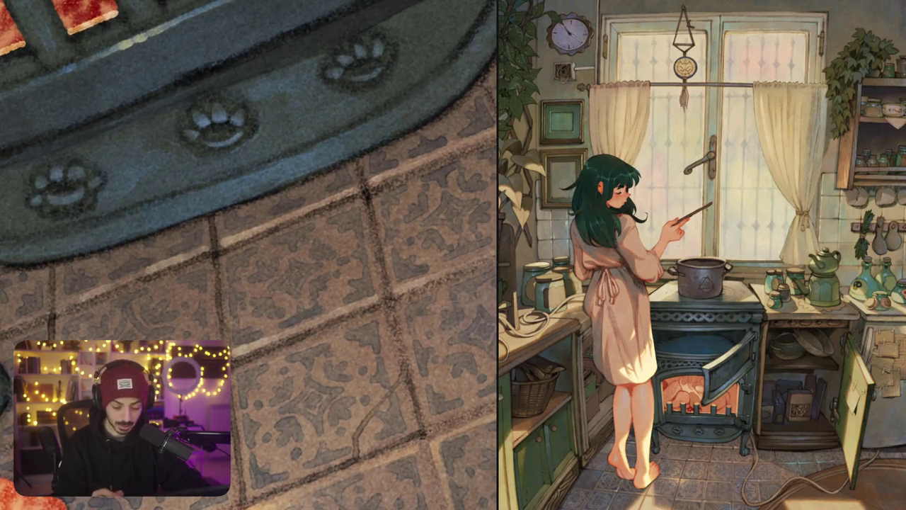
pyautogui.moveTo(283, 255); pyautogui.dragTo(213, 275)
pyautogui.moveTo(296, 215); pyautogui.dragTo(370, 183)
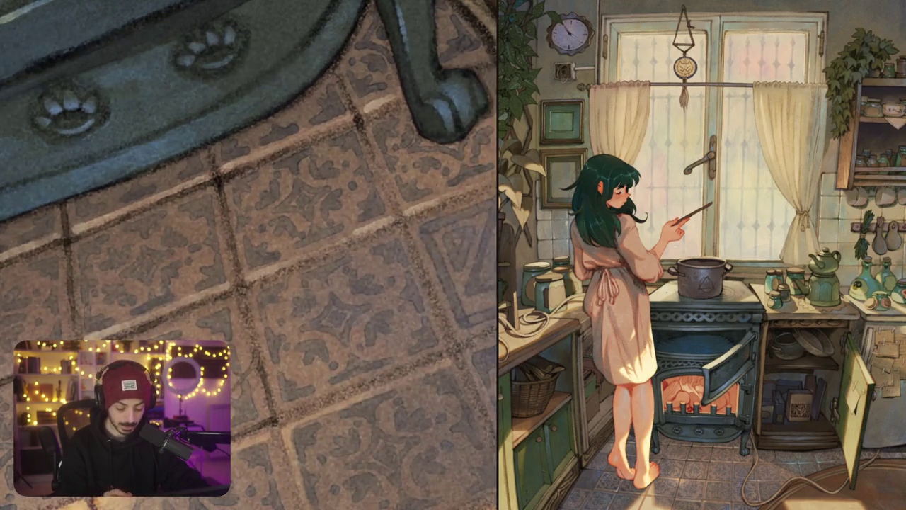
pyautogui.moveTo(242, 292); pyautogui.dragTo(402, 226)
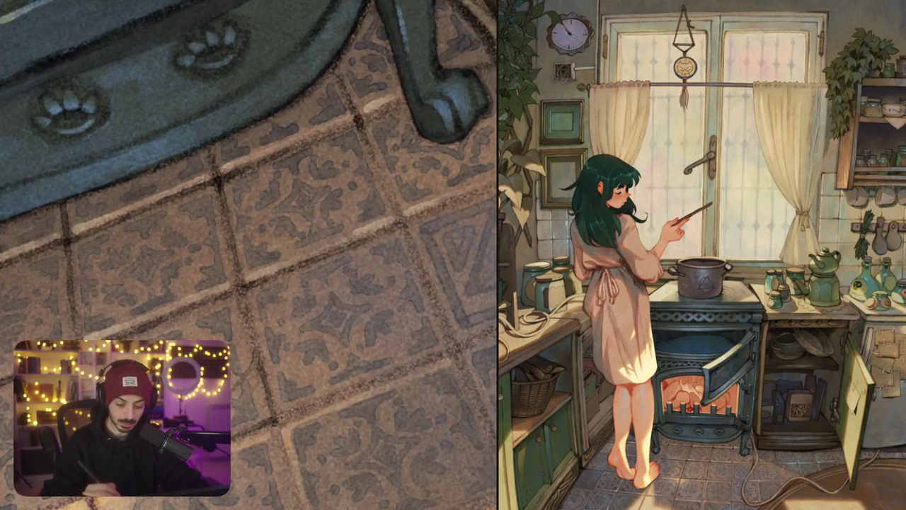
pyautogui.moveTo(370, 146); pyautogui.dragTo(396, 211)
pyautogui.hotkey('ctrl', '0')
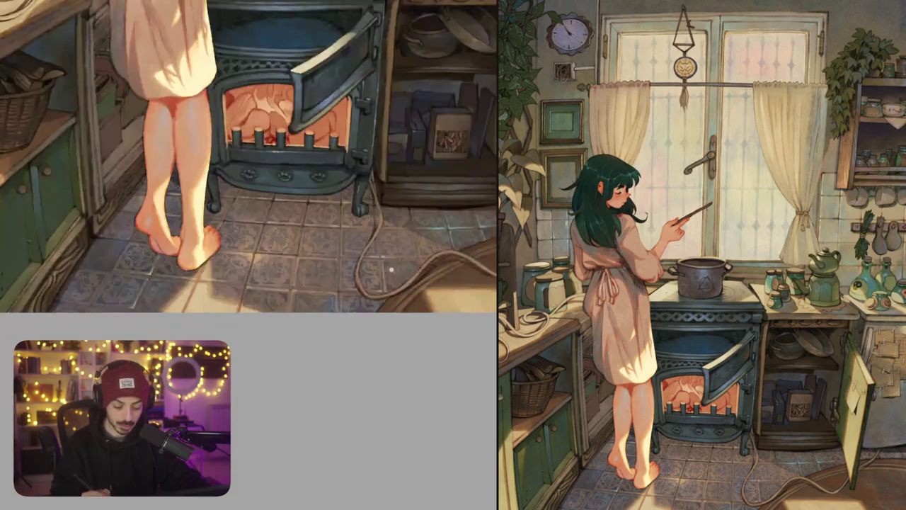
pyautogui.scroll(5, 294, 264)
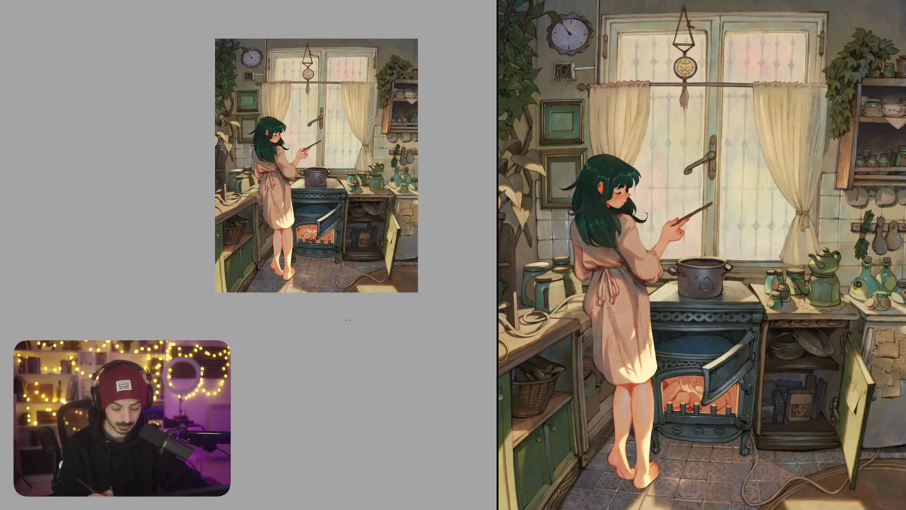
pyautogui.scroll(10, 294, 269)
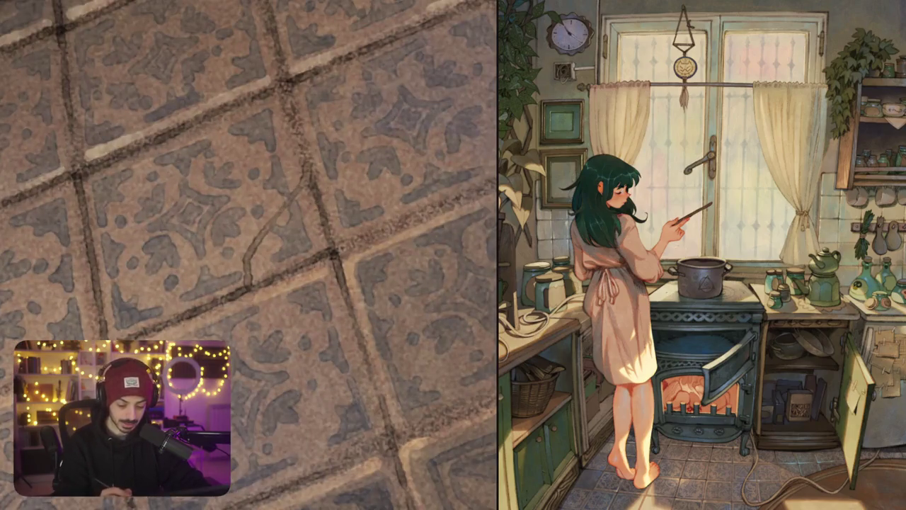
# Draw another crack across a floor tile and refine its shape
pyautogui.moveTo(269, 227); pyautogui.dragTo(310, 169)
pyautogui.moveTo(265, 198)
pyautogui.mouseDown()
pyautogui.moveTo(283, 219)
pyautogui.moveTo(283, 210)
pyautogui.moveTo(317, 210)
pyautogui.moveTo(282, 79)
pyautogui.mouseUp()
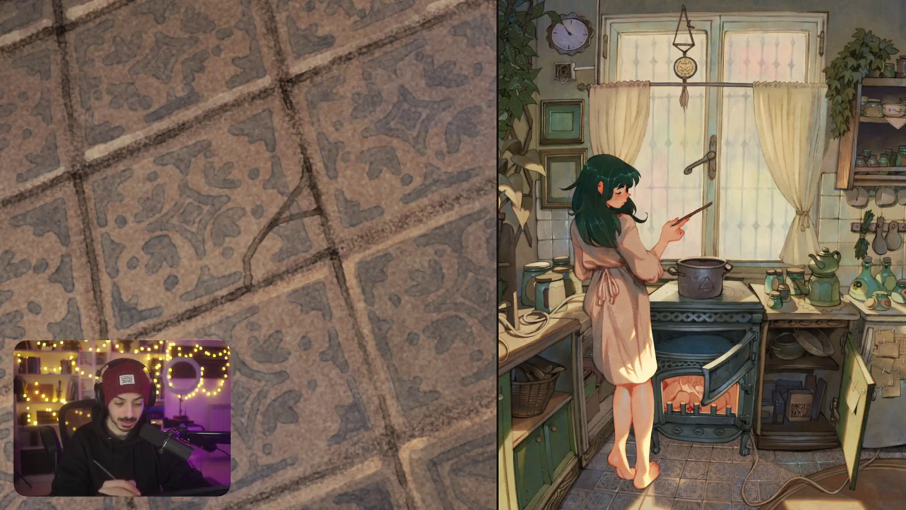
pyautogui.scroll(-2, 308, 260)
pyautogui.scroll(-2, 309, 260)
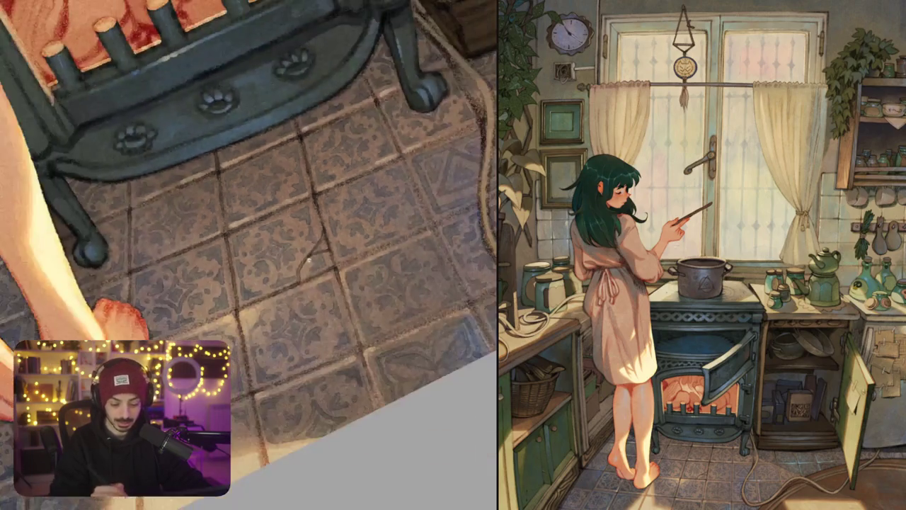
pyautogui.scroll(-3, 309, 259)
pyautogui.scroll(5, 353, 250)
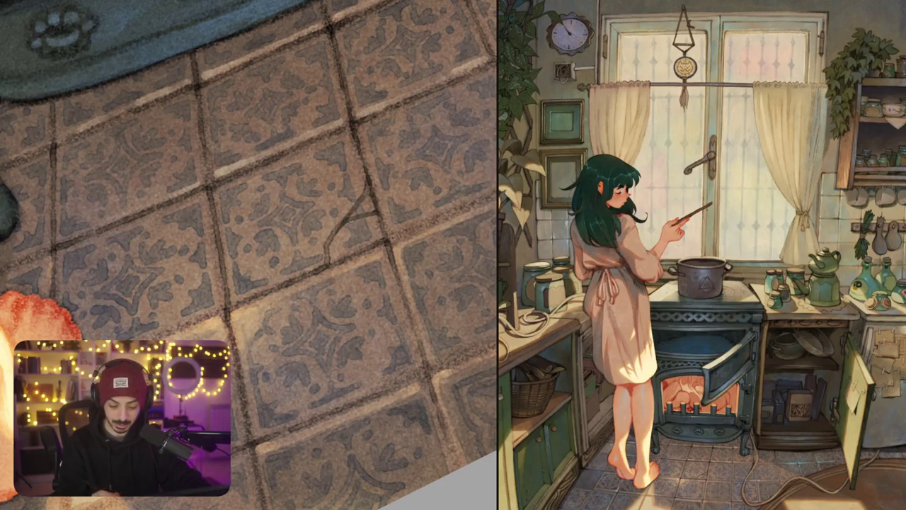
pyautogui.scroll(-5, 337, 240)
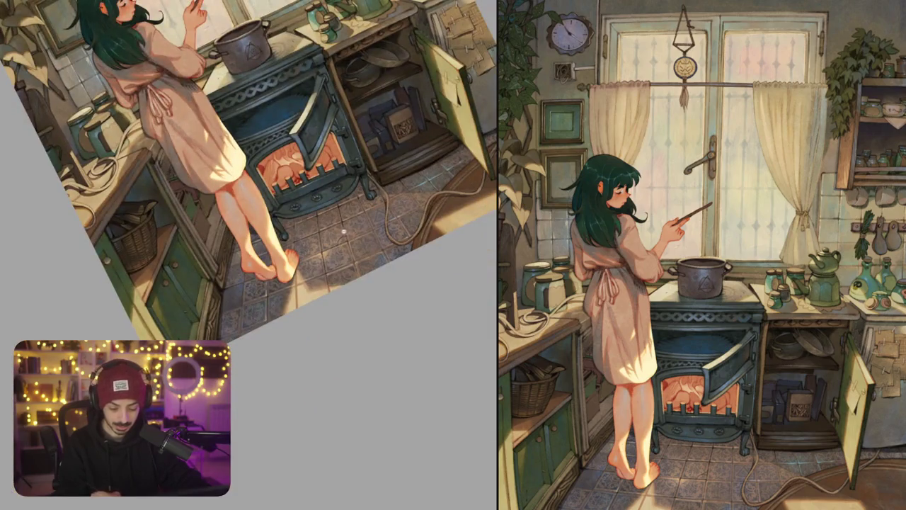
pyautogui.scroll(5, 344, 231)
# Paint a light highlight along the crack's left edge, upper part and lower stretch
pyautogui.moveTo(316, 290); pyautogui.dragTo(303, 313)
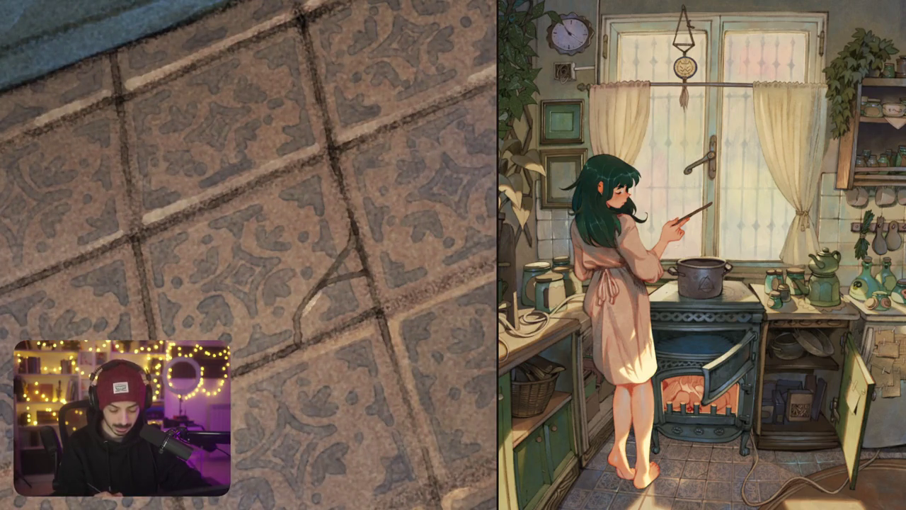
pyautogui.hotkey('ctrl', 'z')
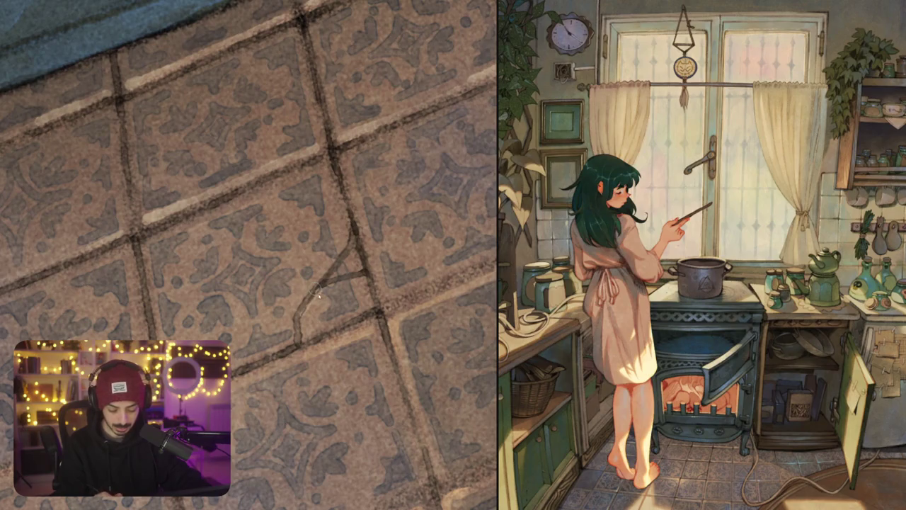
pyautogui.moveTo(320, 290); pyautogui.dragTo(305, 313)
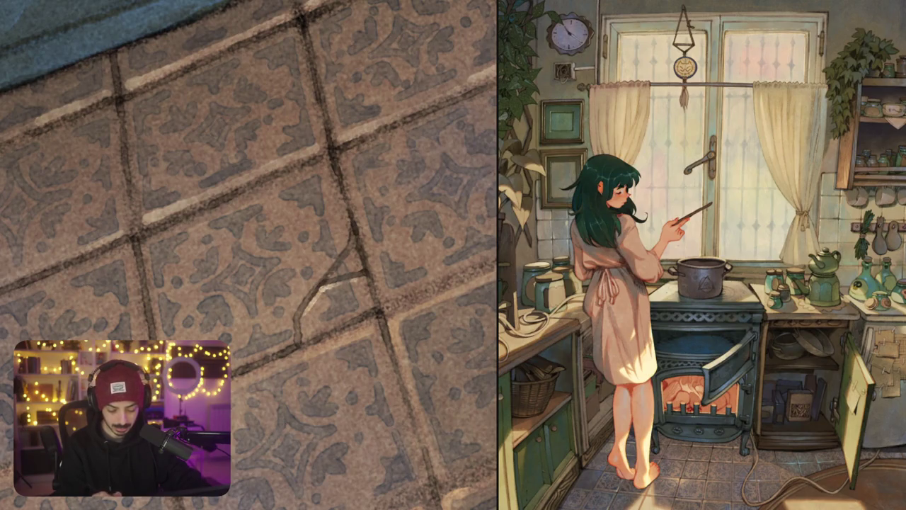
pyautogui.moveTo(352, 249); pyautogui.dragTo(330, 274)
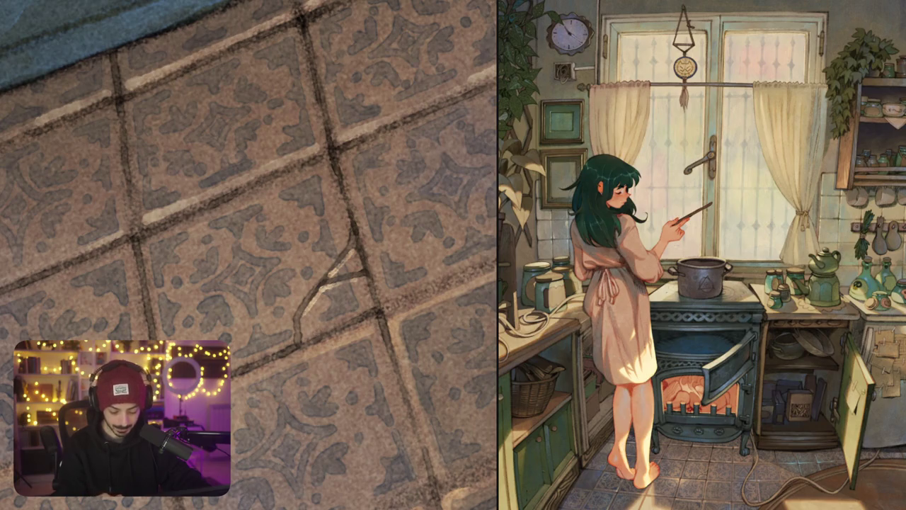
pyautogui.moveTo(304, 331); pyautogui.dragTo(366, 306)
# Fit the painting in view and add one more short highlight along the floor crack
pyautogui.scroll(-5, 249, 255)
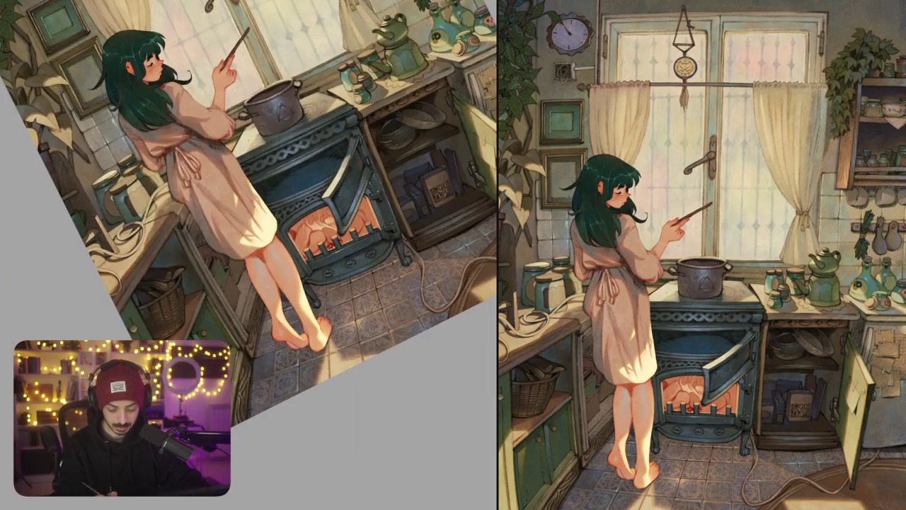
pyautogui.hotkey('ctrl', '0')
pyautogui.scroll(5, 388, 323)
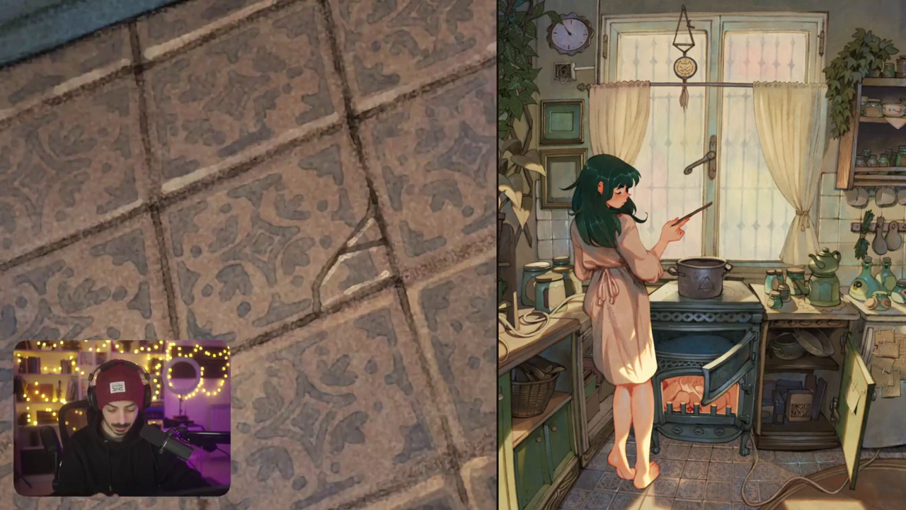
pyautogui.hscroll(4, 250, 255)
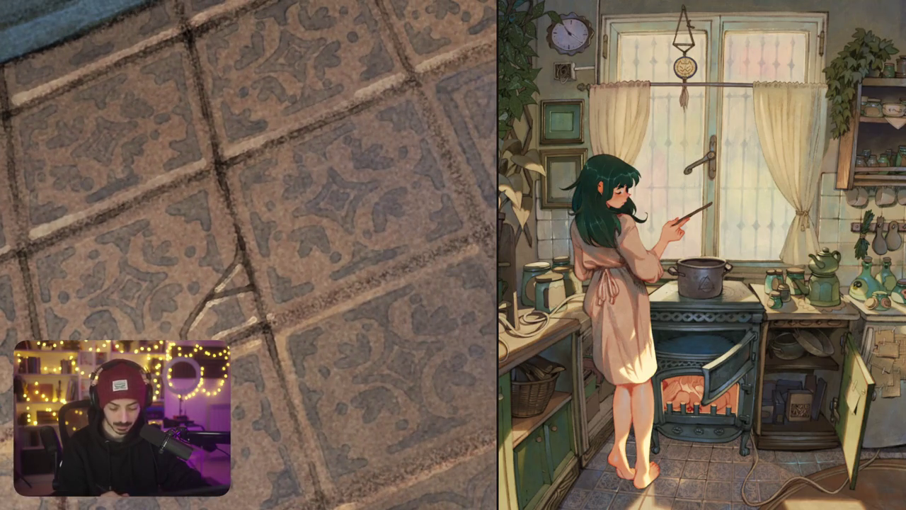
pyautogui.hscroll(-1, 249, 255)
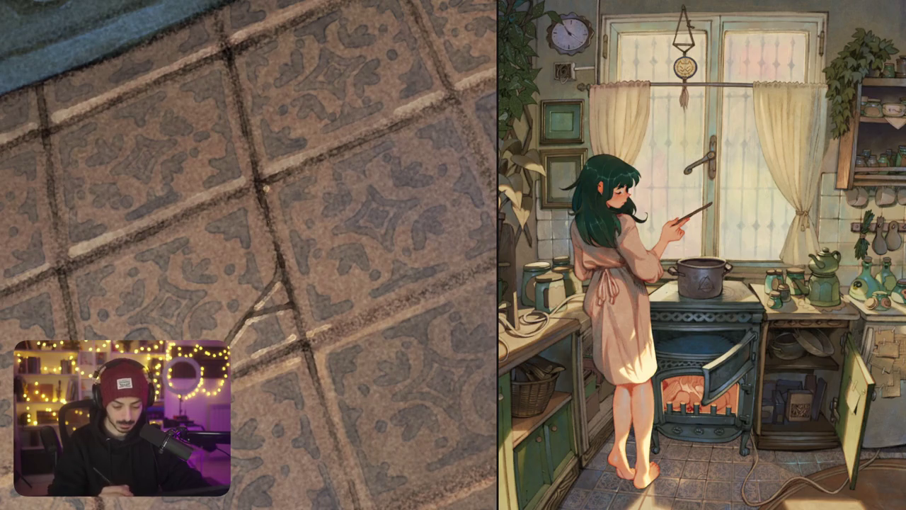
pyautogui.moveTo(254, 189); pyautogui.dragTo(274, 264)
pyautogui.scroll(-5, 249, 255)
pyautogui.scroll(-3, 249, 254)
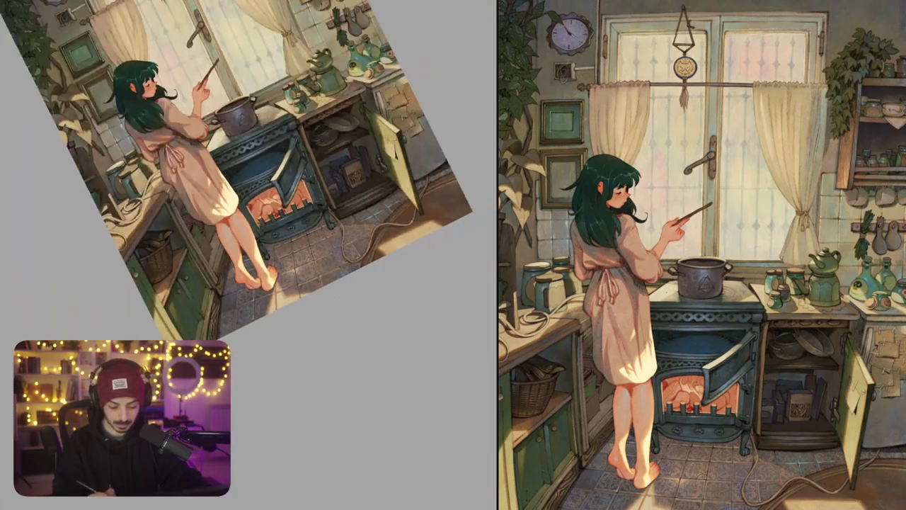
pyautogui.scroll(5, 250, 254)
pyautogui.scroll(3, 249, 255)
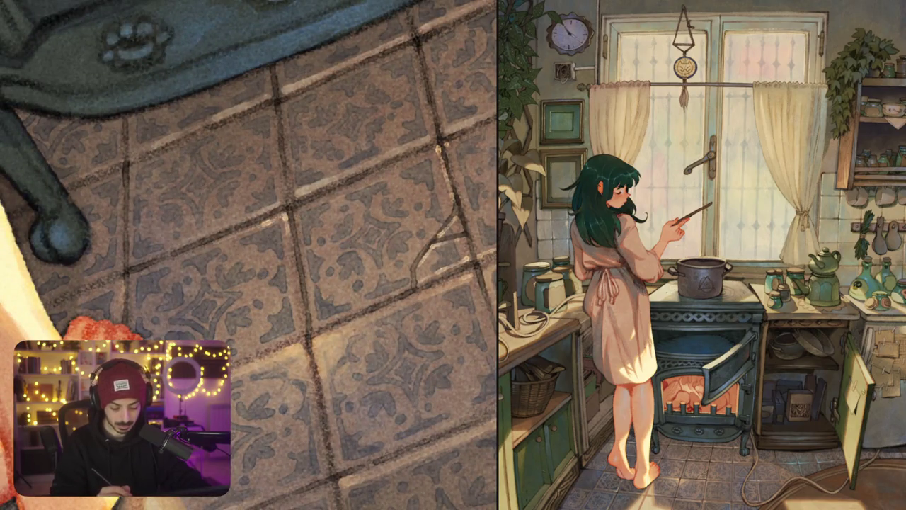
pyautogui.scroll(-3, 376, 320)
pyautogui.scroll(-2, 375, 320)
pyautogui.scroll(-2, 375, 320)
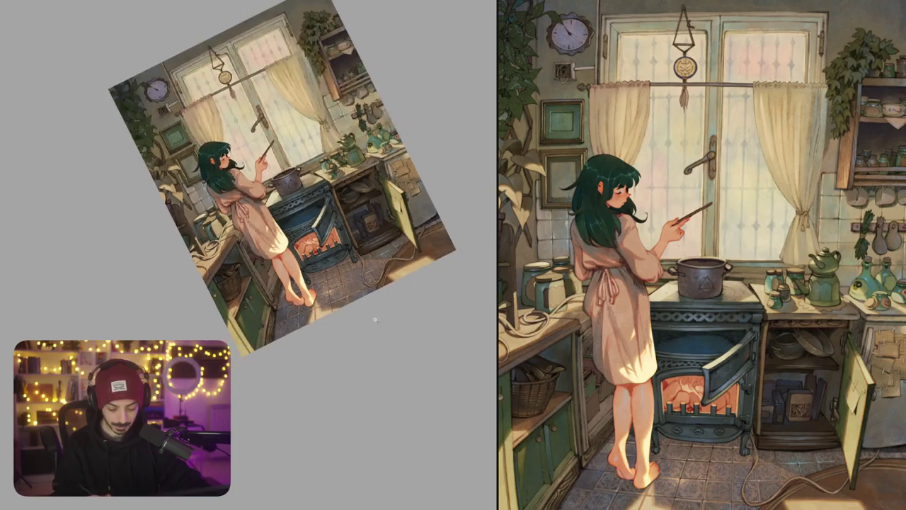
pyautogui.press('5')
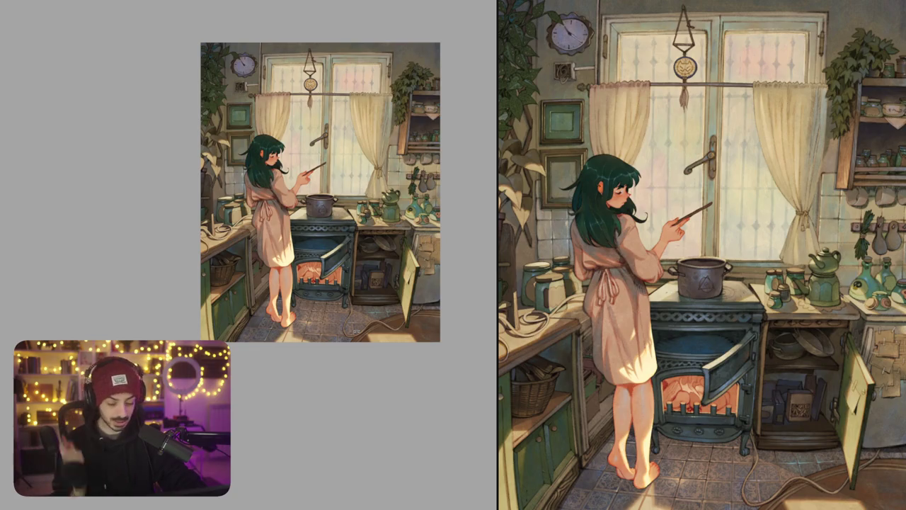
pyautogui.scroll(10, 318, 304)
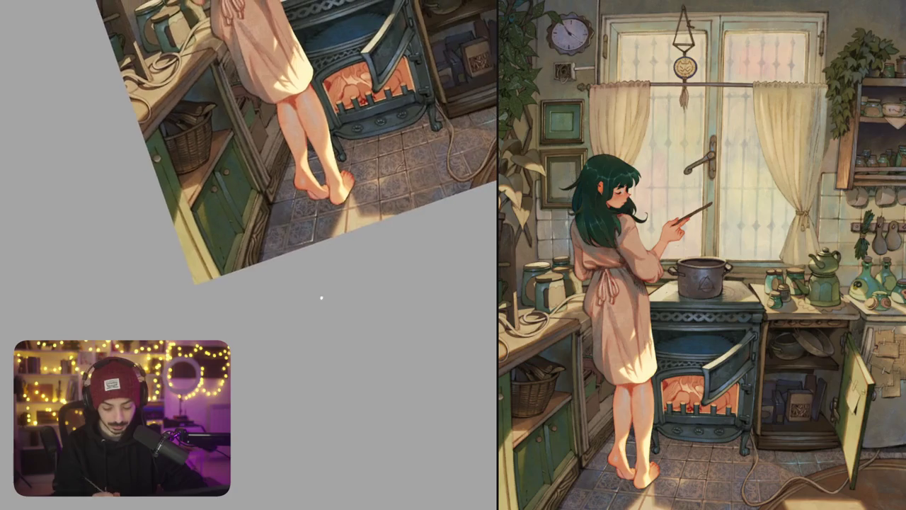
pyautogui.scroll(5, 309, 247)
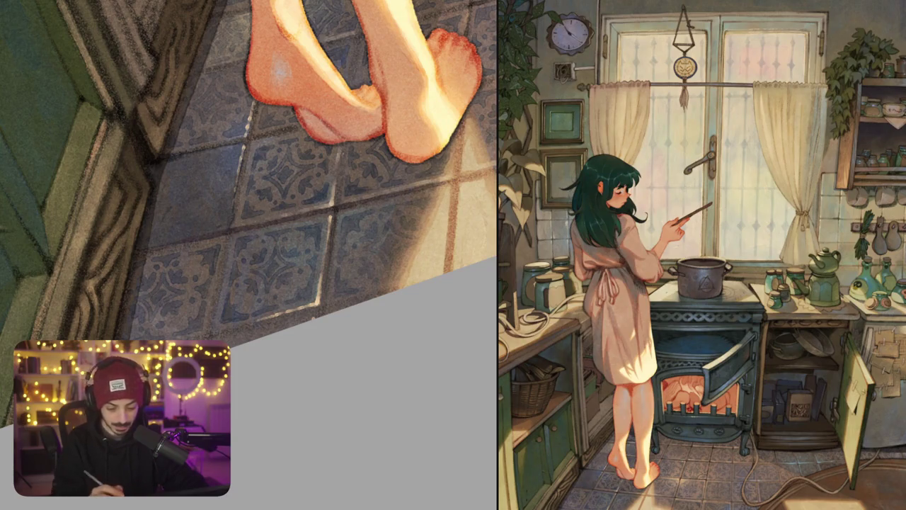
pyautogui.moveTo(338, 200); pyautogui.dragTo(353, 241)
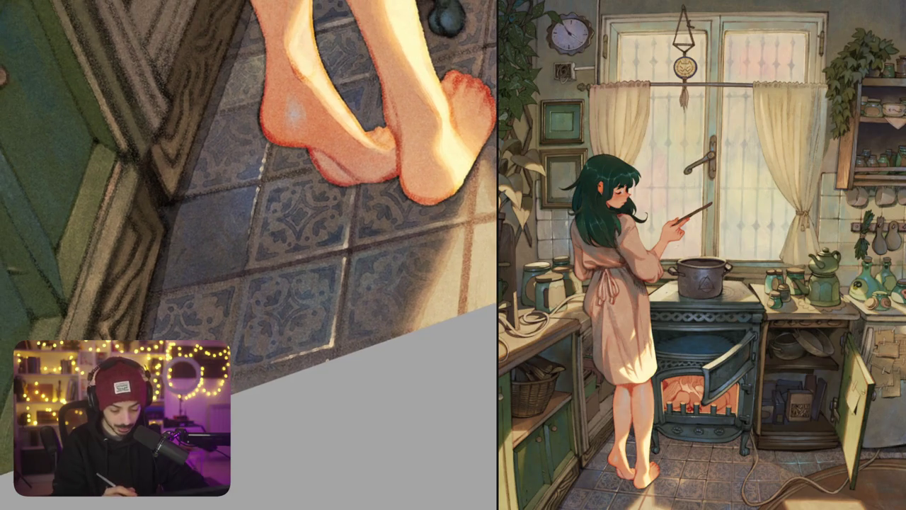
pyautogui.moveTo(248, 262); pyautogui.dragTo(239, 302)
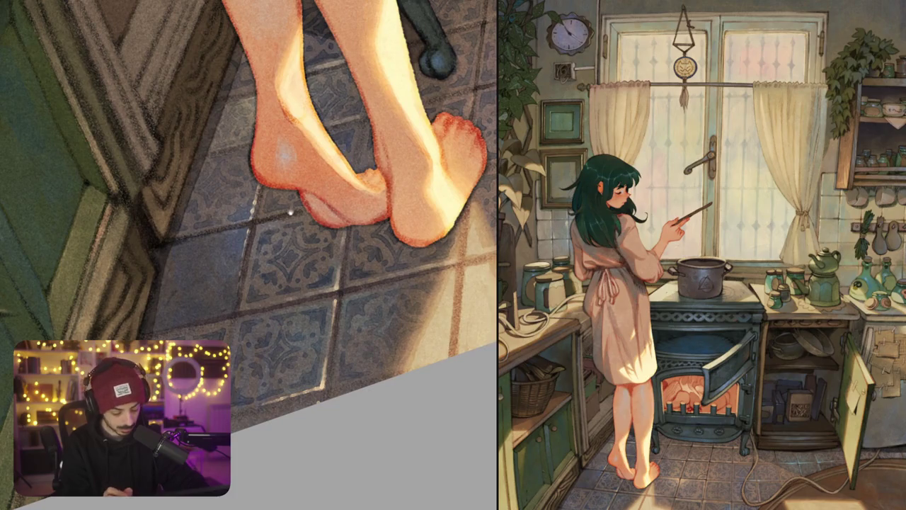
pyautogui.scroll(-1, 292, 212)
pyautogui.scroll(-2, 305, 231)
pyautogui.scroll(-2, 326, 255)
pyautogui.scroll(-1, 344, 281)
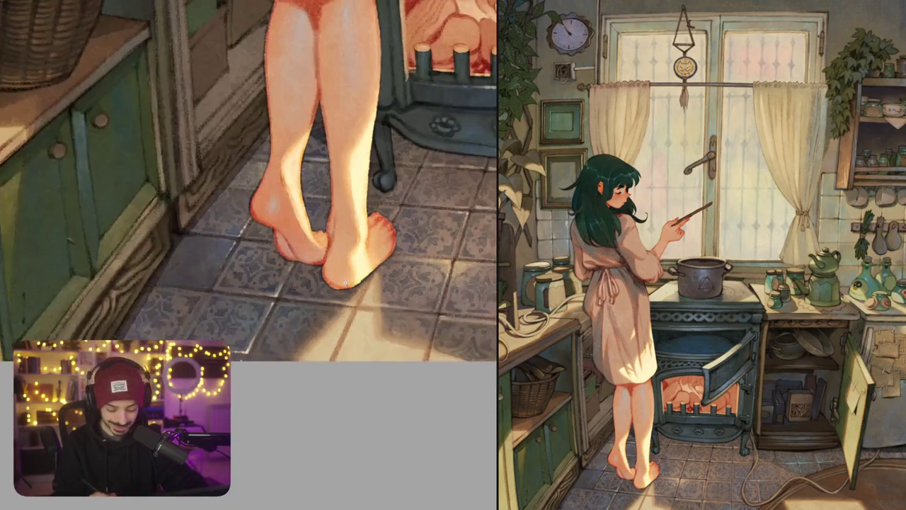
pyautogui.moveTo(345, 281); pyautogui.dragTo(271, 264)
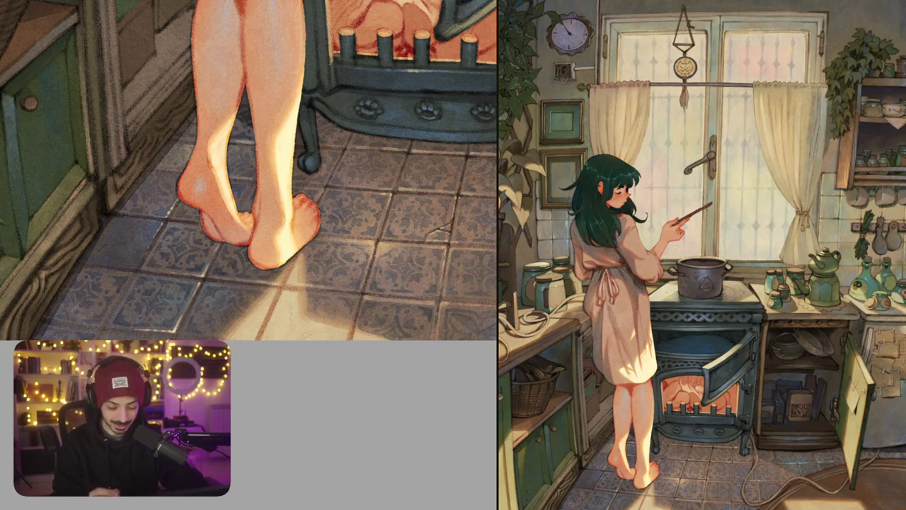
pyautogui.scroll(3, 248, 233)
pyautogui.scroll(2, 248, 234)
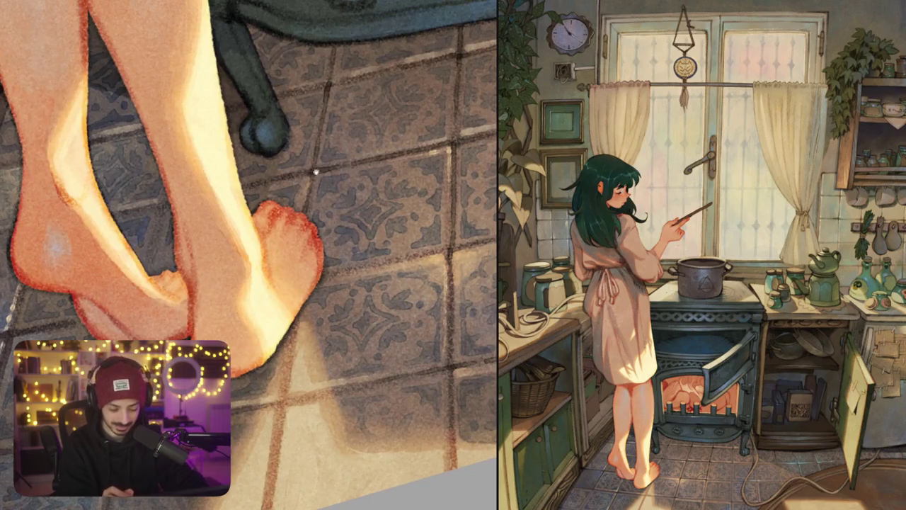
pyautogui.hscroll(-5, 249, 255)
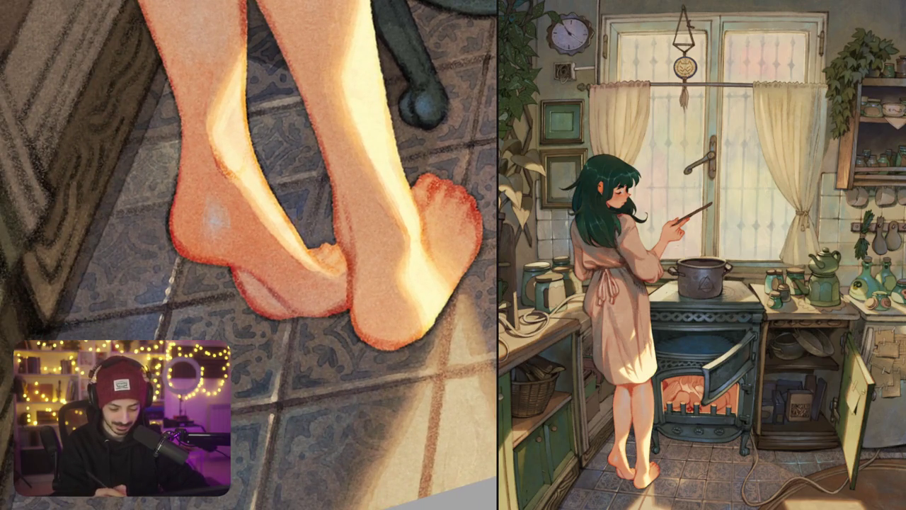
pyautogui.moveTo(310, 232); pyautogui.dragTo(307, 225)
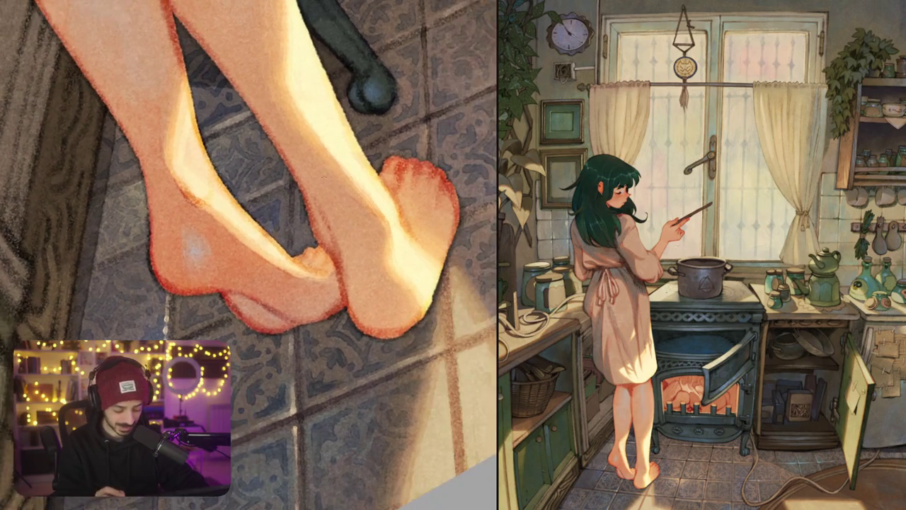
pyautogui.scroll(2, 248, 255)
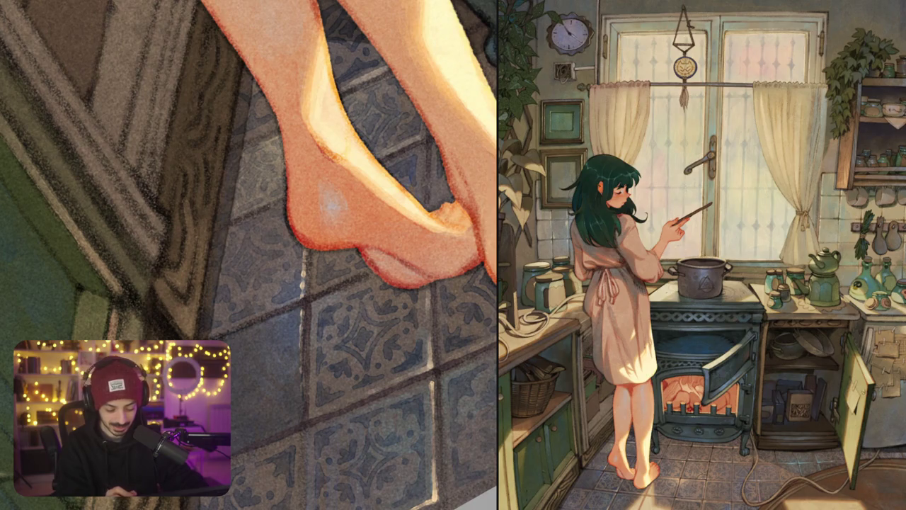
pyautogui.moveTo(332, 203)
pyautogui.mouseDown()
pyautogui.moveTo(408, 217)
pyautogui.moveTo(360, 206)
pyautogui.mouseUp()
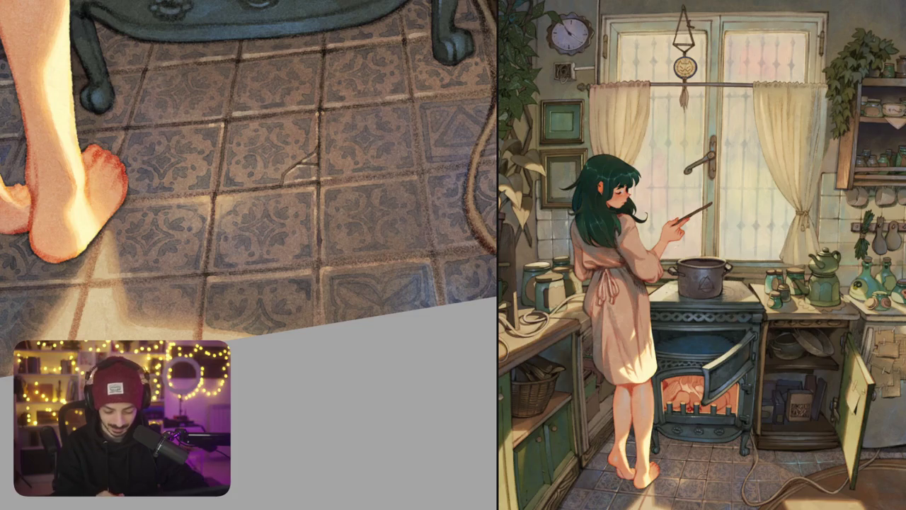
# Zoom in by the stove leg and draw two thin dark grout lines between the floor tiles
pyautogui.scroll(-10, 400, 268)
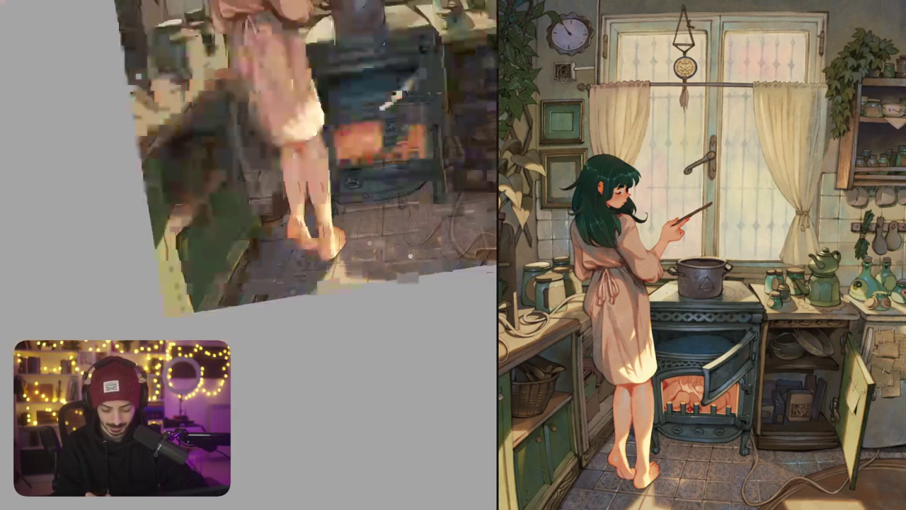
pyautogui.scroll(8, 411, 234)
pyautogui.scroll(2, 410, 233)
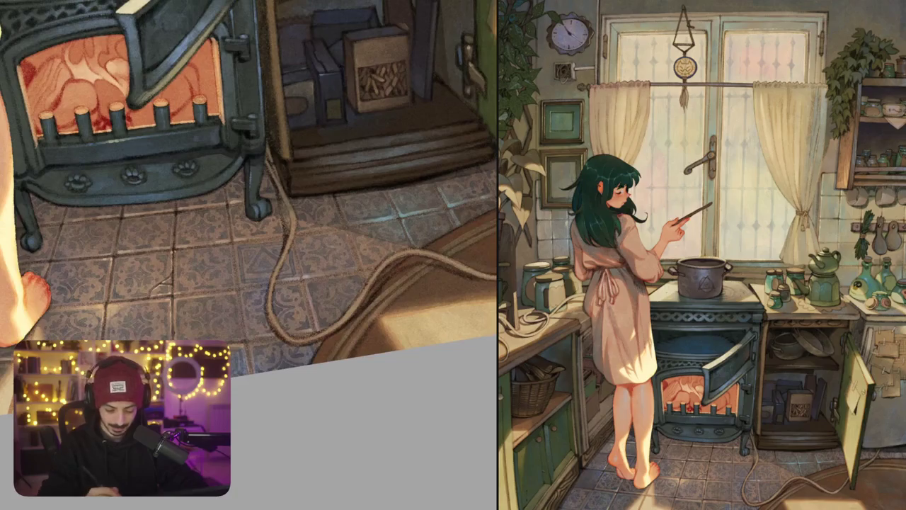
pyautogui.scroll(1, 249, 224)
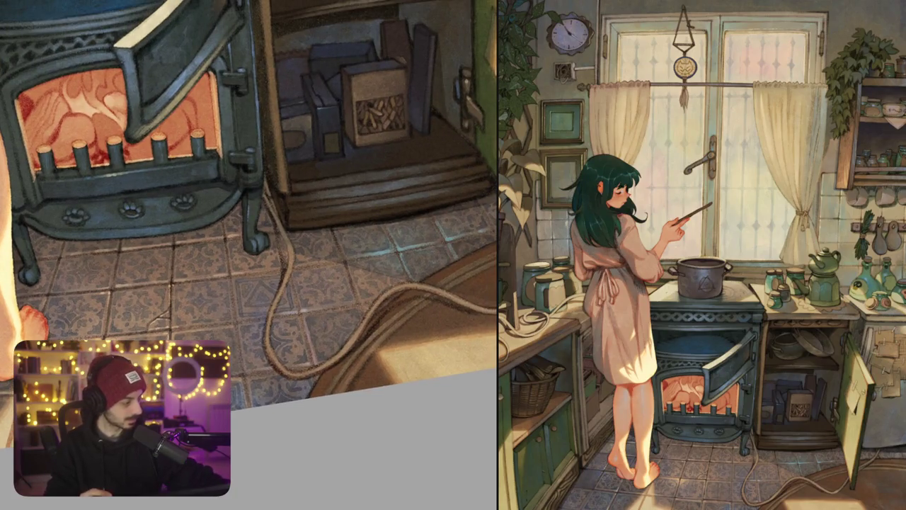
pyautogui.scroll(2, 354, 248)
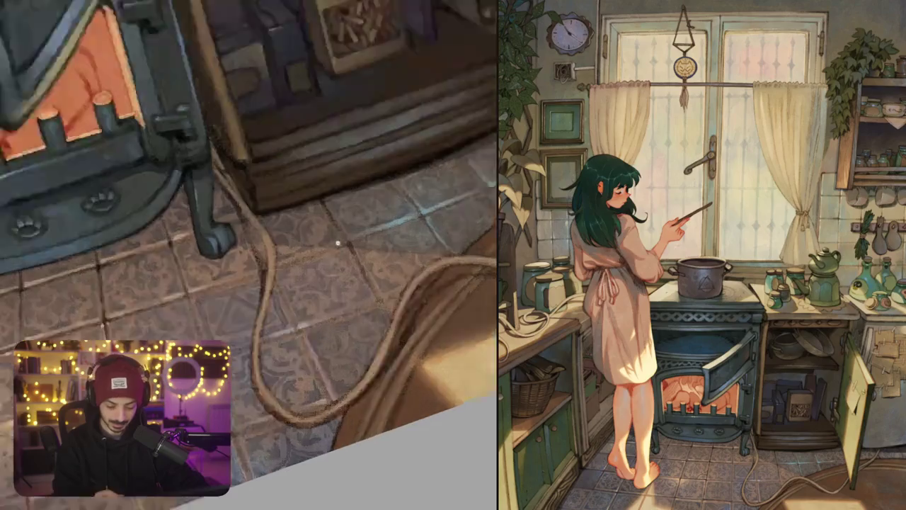
pyautogui.scroll(2, 354, 248)
pyautogui.moveTo(289, 268); pyautogui.dragTo(345, 244)
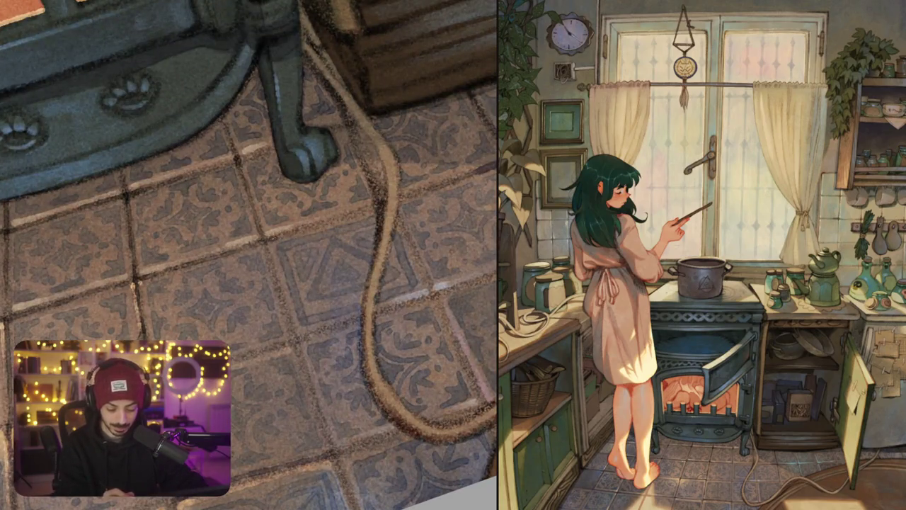
pyautogui.moveTo(272, 237); pyautogui.dragTo(374, 203)
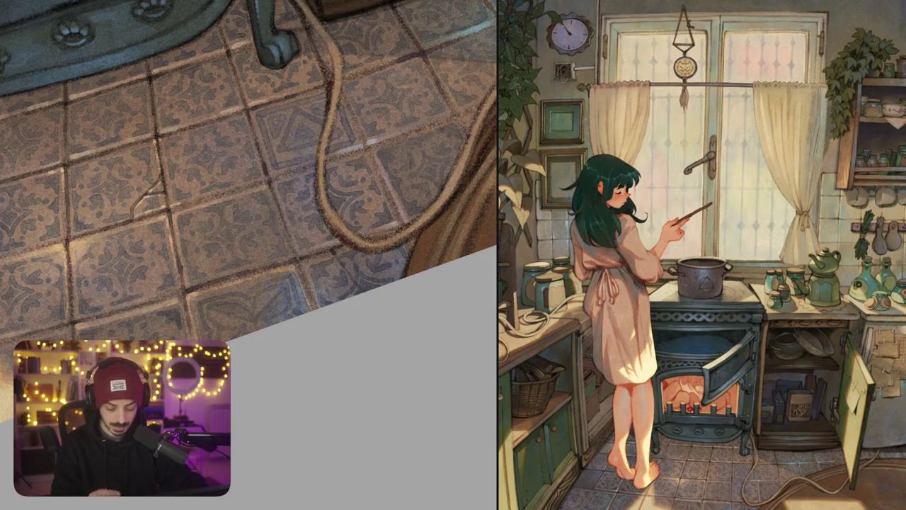
pyautogui.hotkey('ctrl', '0')
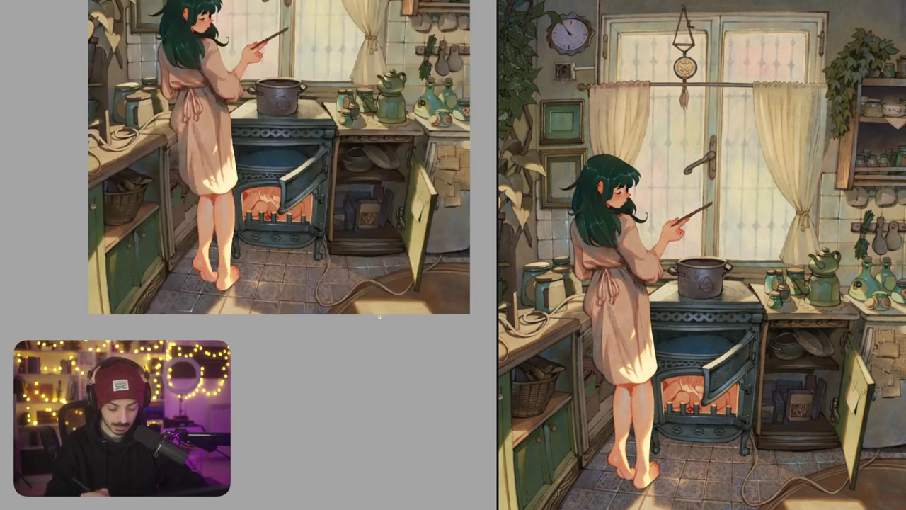
pyautogui.scroll(-3, 379, 318)
pyautogui.scroll(4, 325, 299)
pyautogui.scroll(2, 417, 341)
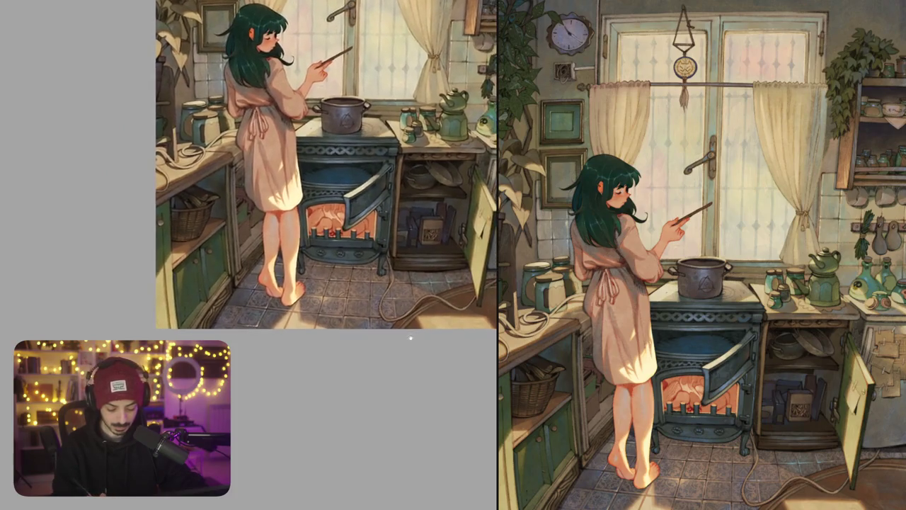
pyautogui.scroll(3, 417, 340)
pyautogui.scroll(4, 331, 247)
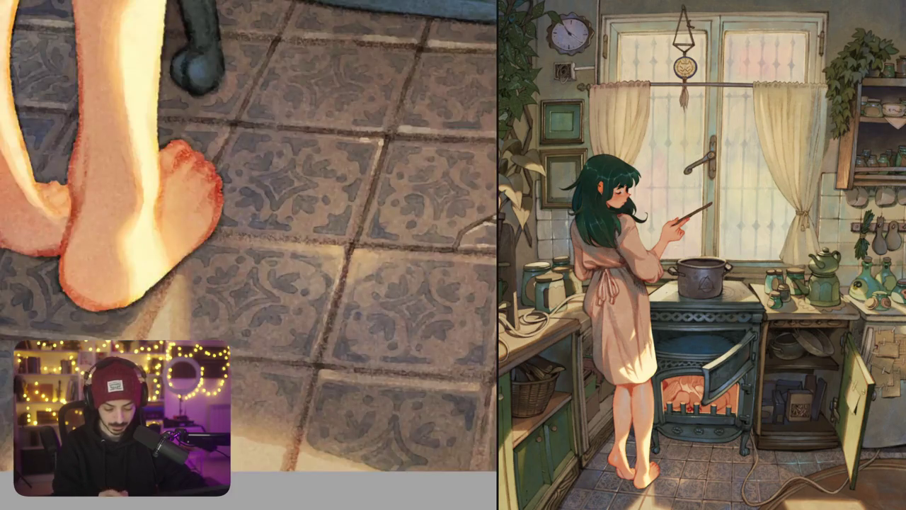
pyautogui.scroll(-3, 420, 252)
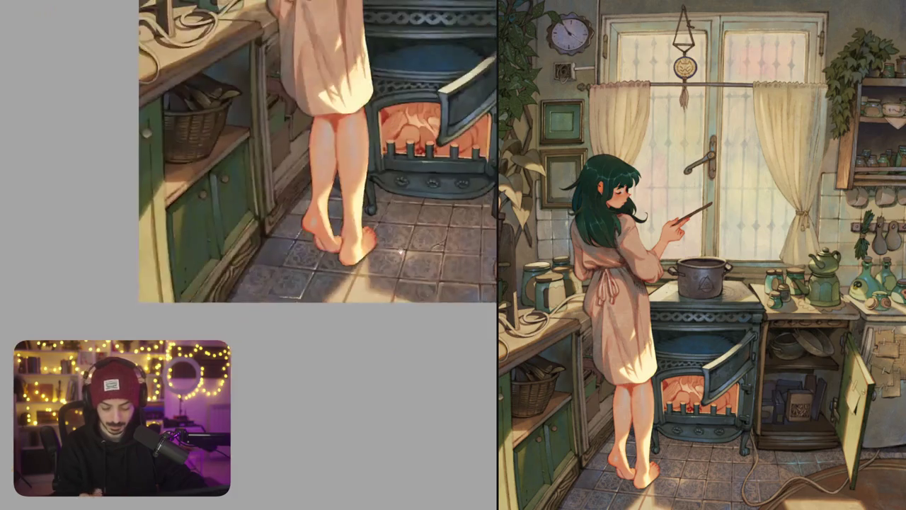
pyautogui.scroll(1, 334, 247)
pyautogui.scroll(3, 345, 244)
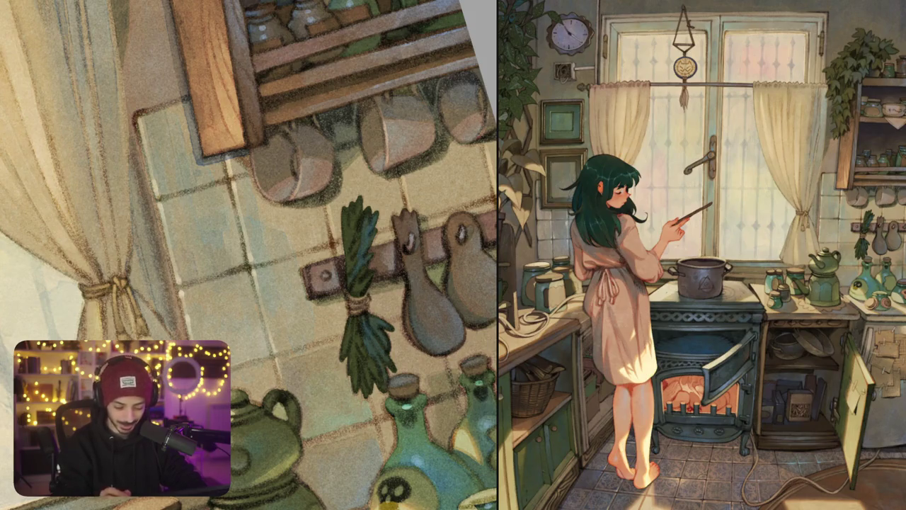
pyautogui.scroll(3, 303, 189)
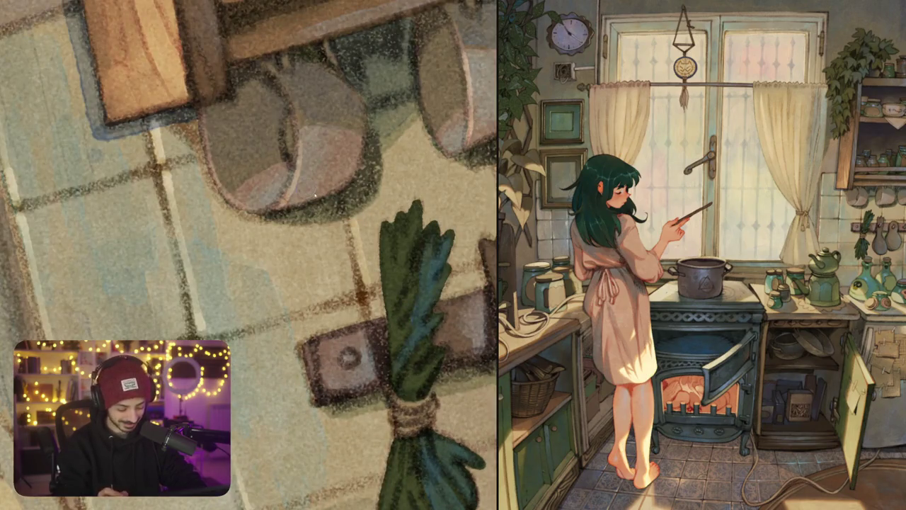
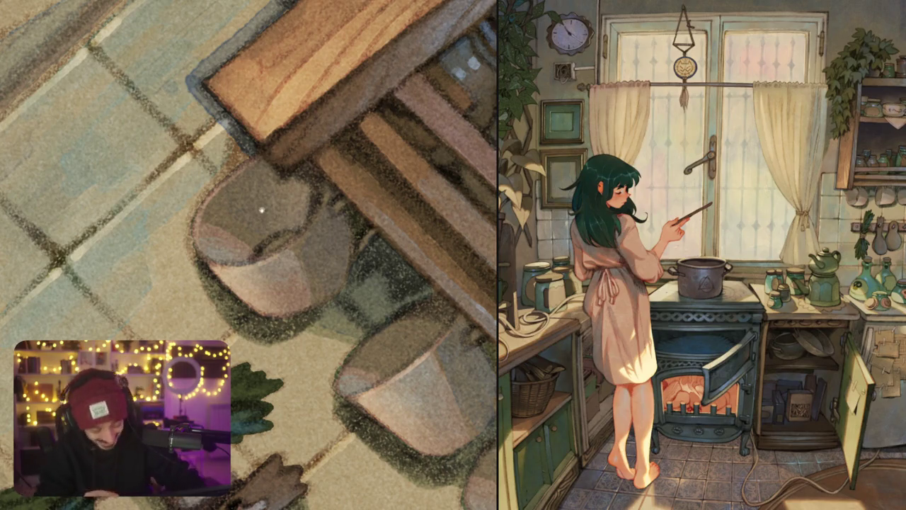
# Paint a faint light highlight stroke along the shelf board above the hanging cups
pyautogui.moveTo(339, 191); pyautogui.dragTo(313, 151)
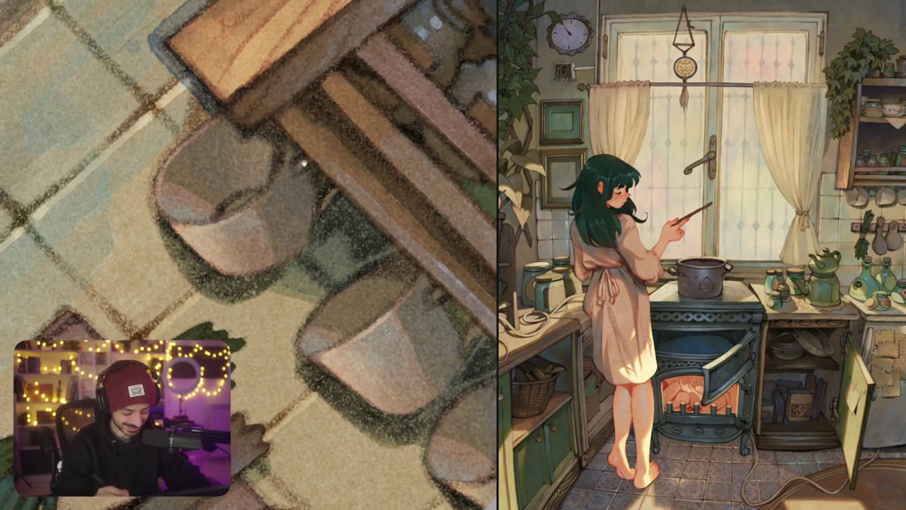
pyautogui.moveTo(283, 177); pyautogui.dragTo(303, 127)
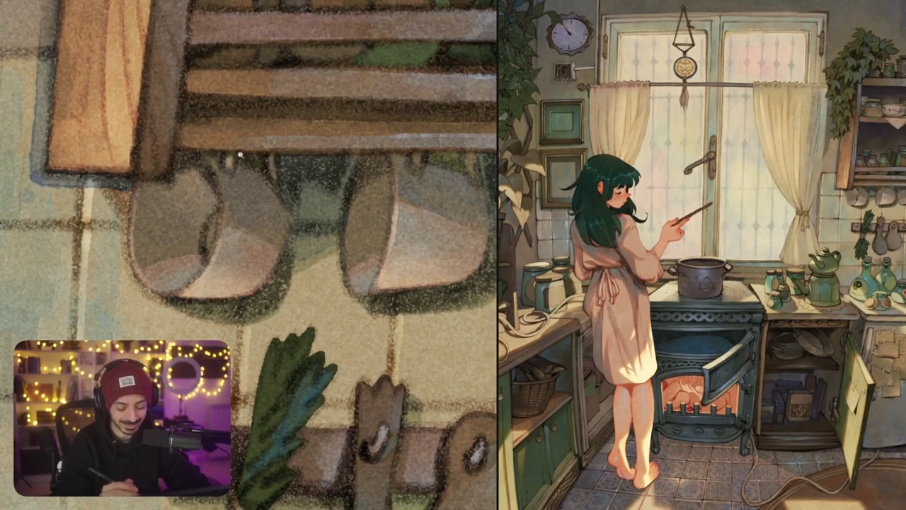
pyautogui.moveTo(240, 154); pyautogui.dragTo(344, 209)
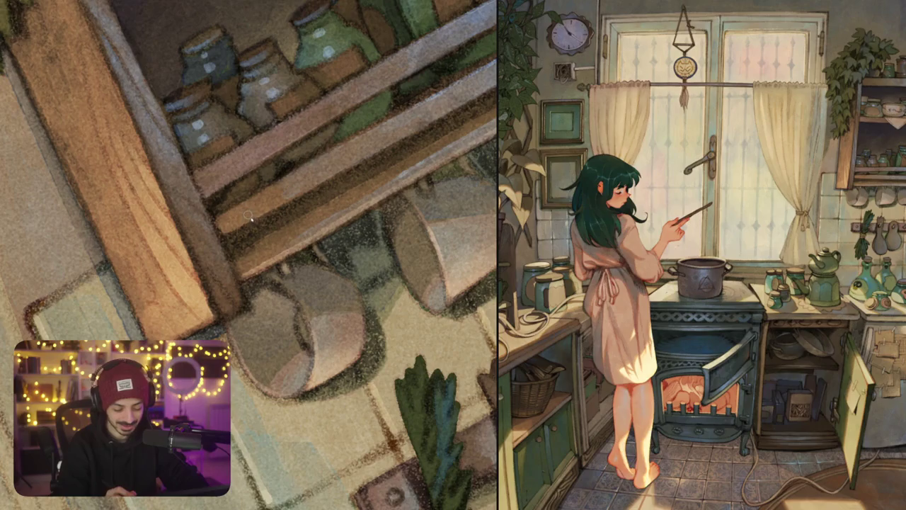
pyautogui.moveTo(249, 217); pyautogui.dragTo(196, 274)
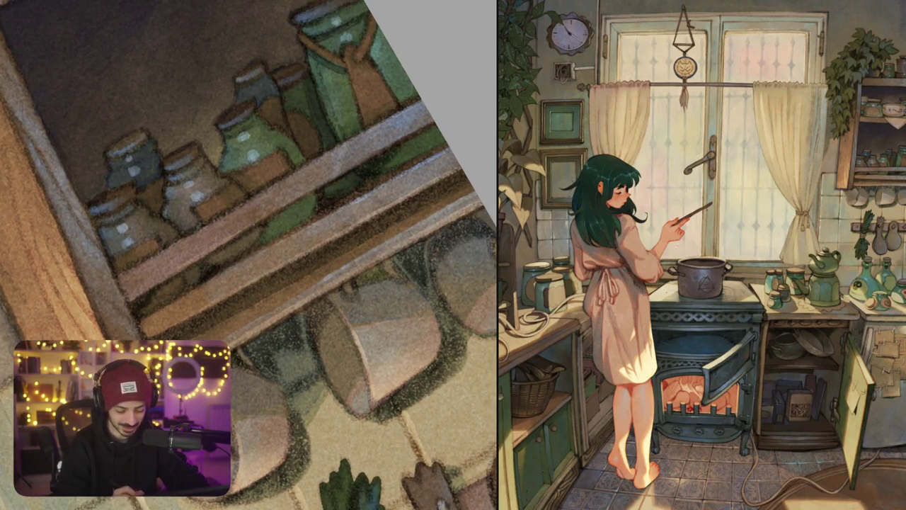
pyautogui.moveTo(219, 227); pyautogui.dragTo(425, 127)
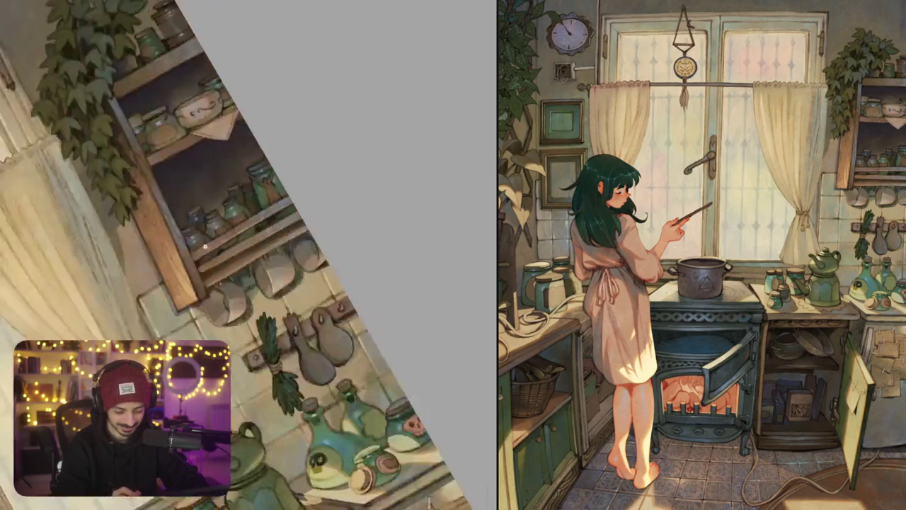
pyautogui.scroll(3, 202, 169)
pyautogui.scroll(2, 202, 170)
pyautogui.moveTo(283, 170)
pyautogui.mouseDown()
pyautogui.moveTo(252, 188)
pyautogui.moveTo(178, 269)
pyautogui.mouseUp()
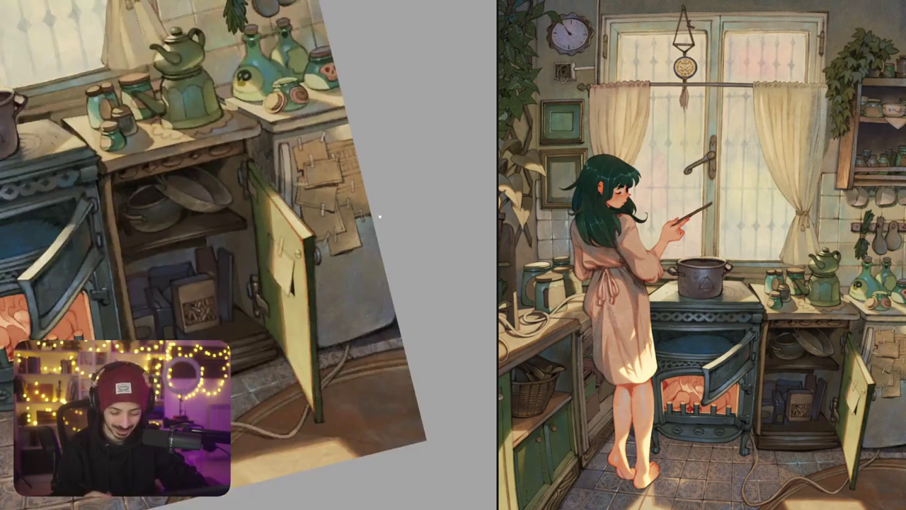
pyautogui.scroll(5, 380, 219)
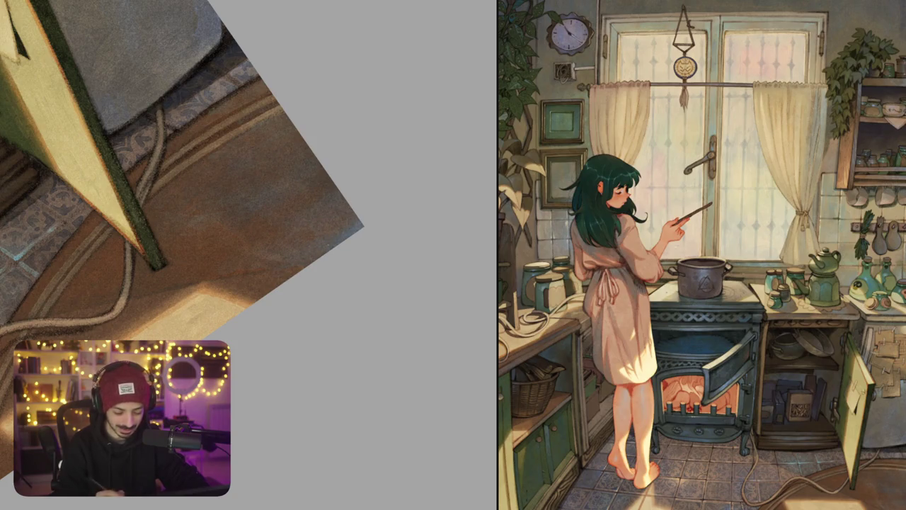
pyautogui.moveTo(304, 221); pyautogui.dragTo(313, 294)
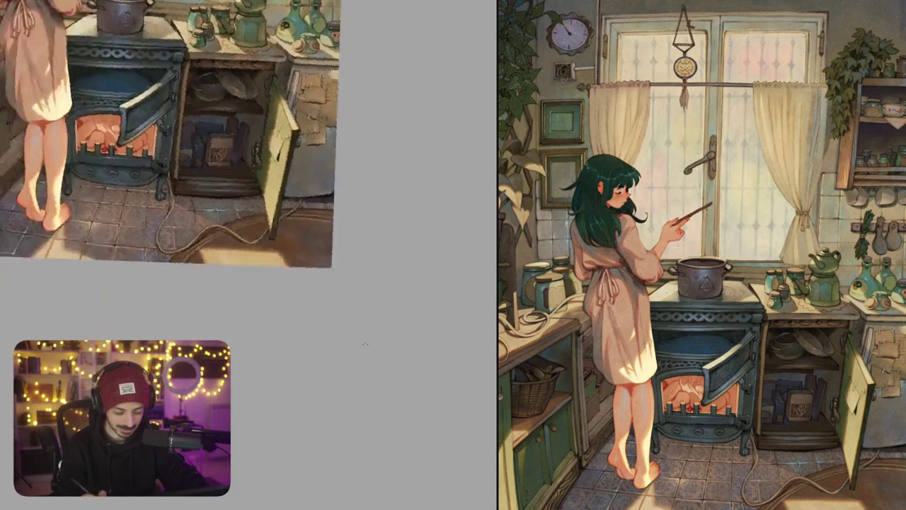
pyautogui.scroll(5, 313, 294)
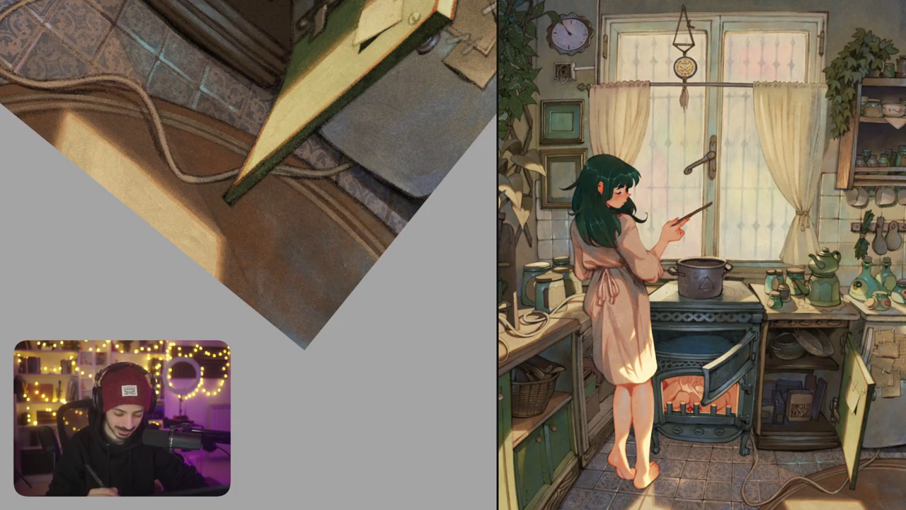
pyautogui.scroll(-3, 309, 265)
pyautogui.moveTo(299, 257)
pyautogui.mouseDown()
pyautogui.moveTo(397, 314)
pyautogui.moveTo(354, 234)
pyautogui.mouseUp()
pyautogui.scroll(5, 352, 231)
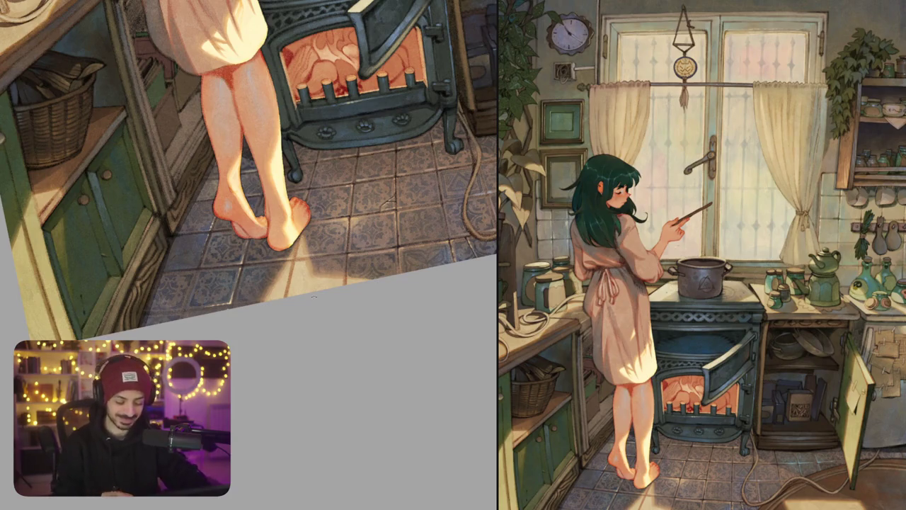
pyautogui.moveTo(248, 177); pyautogui.dragTo(213, 227)
pyautogui.scroll(5, 252, 248)
pyautogui.scroll(2, 253, 249)
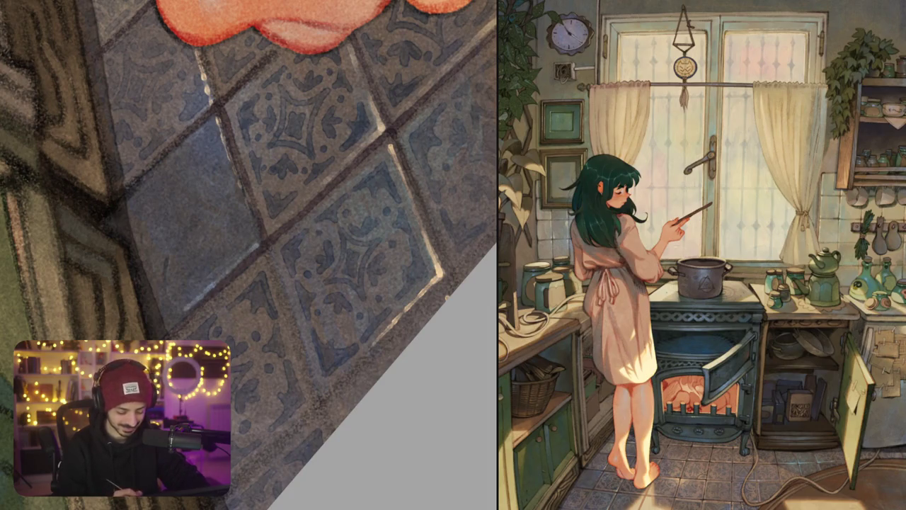
pyautogui.scroll(-3, 183, 312)
pyautogui.scroll(-2, 188, 307)
pyautogui.scroll(-1, 188, 308)
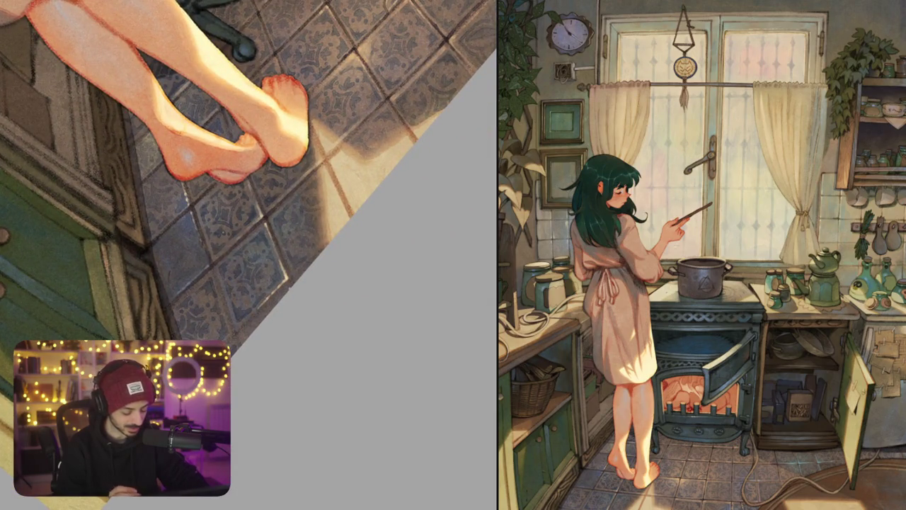
pyautogui.scroll(-1, 188, 308)
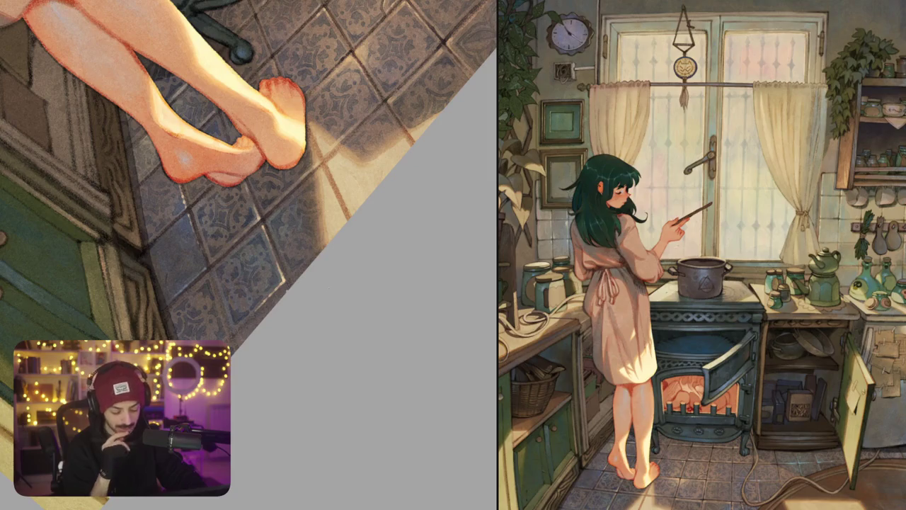
pyautogui.scroll(3, 286, 249)
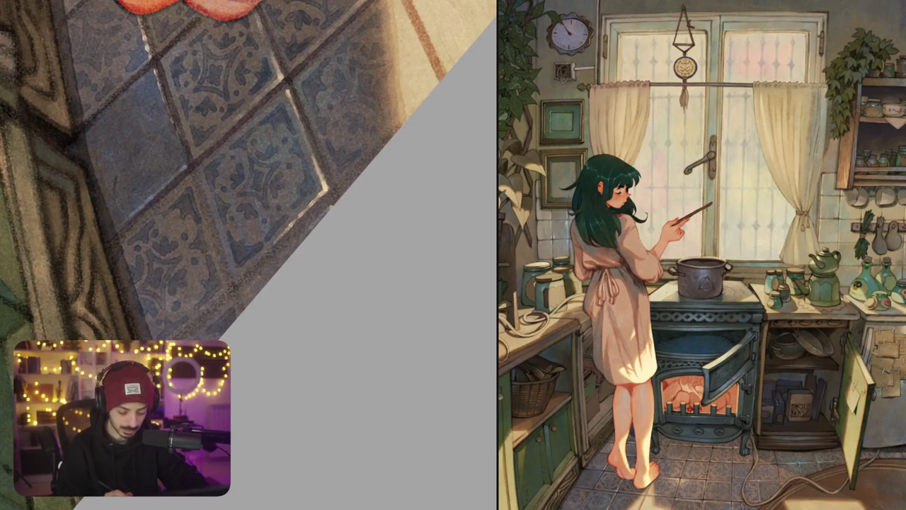
# Dab small light and dark touches on the tile edges and grout near the girl's feet
pyautogui.moveTo(248, 296); pyautogui.dragTo(255, 287)
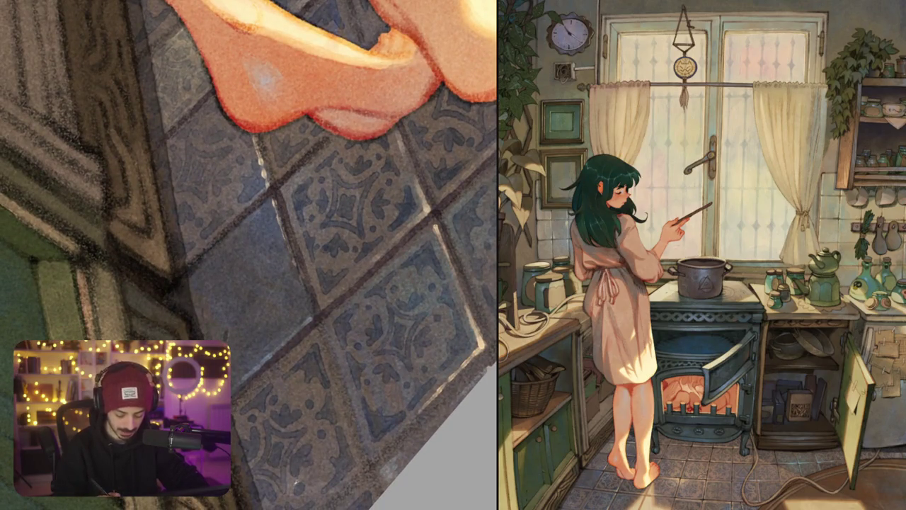
pyautogui.moveTo(283, 247); pyautogui.dragTo(293, 255)
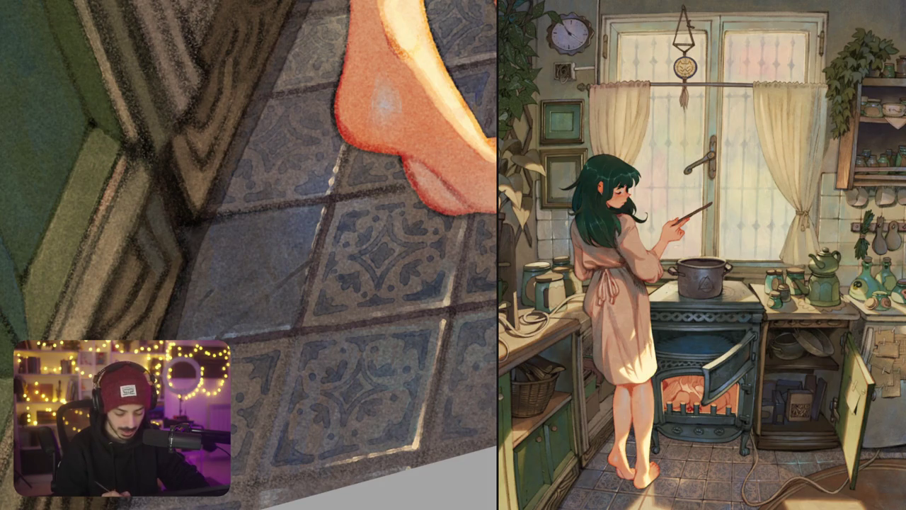
pyautogui.moveTo(268, 300); pyautogui.dragTo(266, 335)
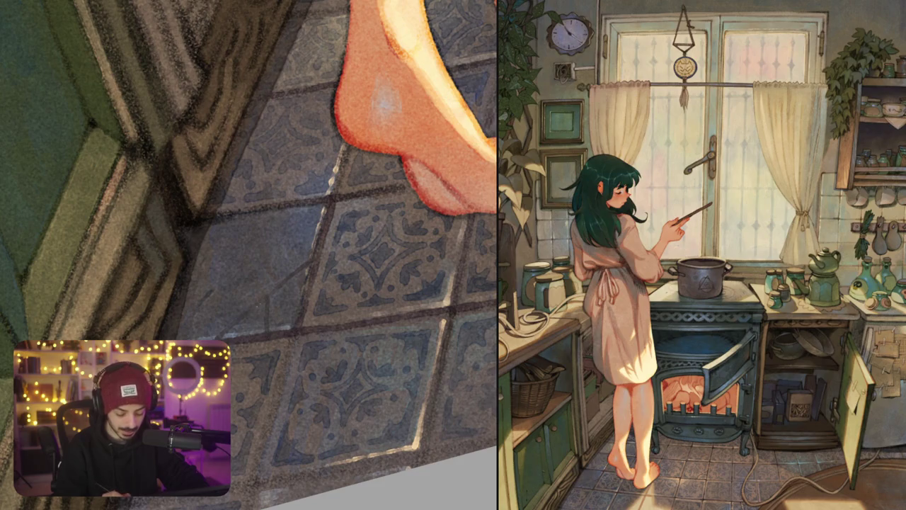
pyautogui.moveTo(263, 312); pyautogui.dragTo(314, 227)
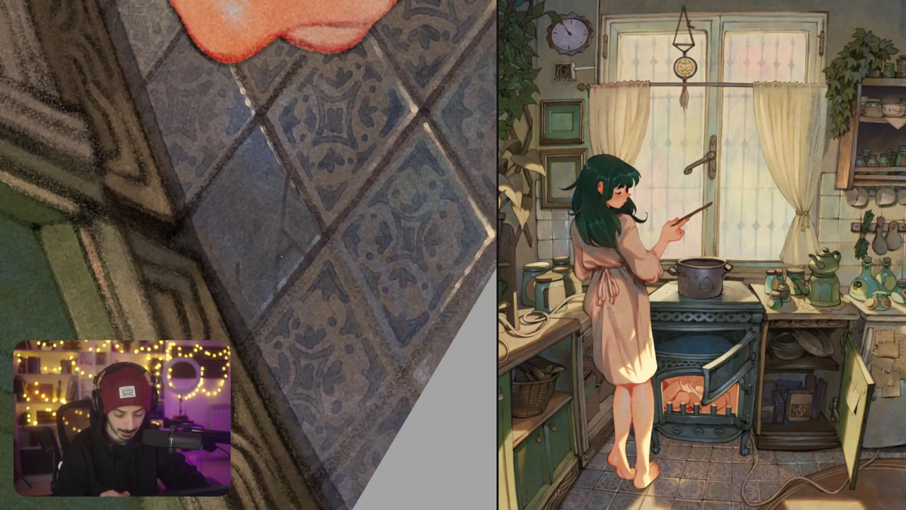
pyautogui.moveTo(288, 247)
pyautogui.mouseDown()
pyautogui.moveTo(318, 295)
pyautogui.moveTo(312, 307)
pyautogui.mouseUp()
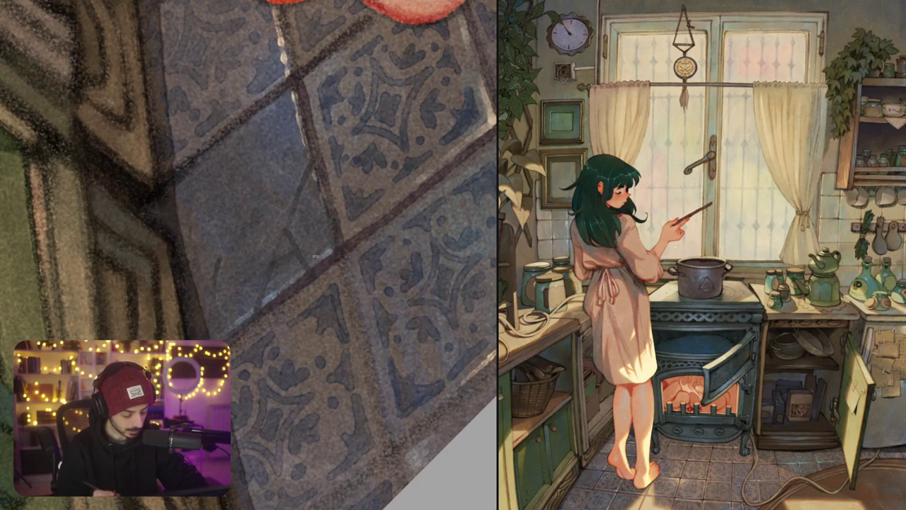
pyautogui.moveTo(295, 303); pyautogui.dragTo(305, 286)
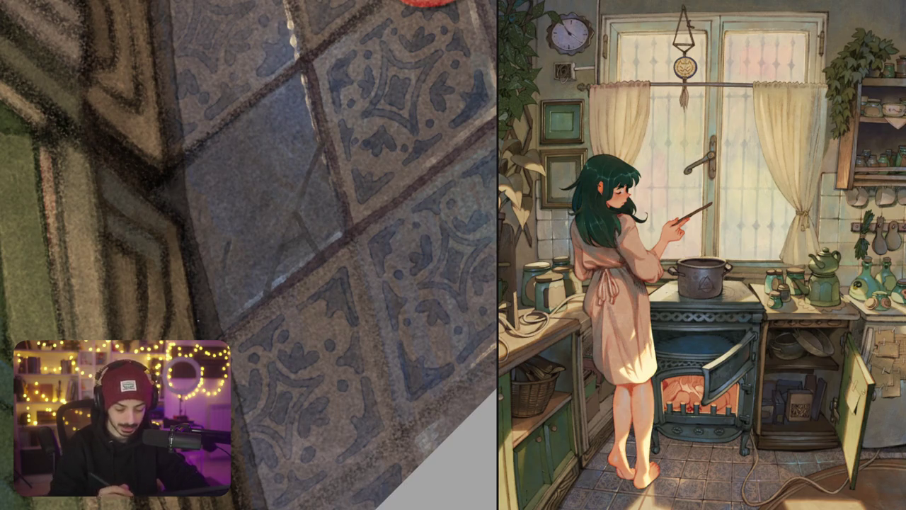
pyautogui.moveTo(293, 197); pyautogui.dragTo(268, 142)
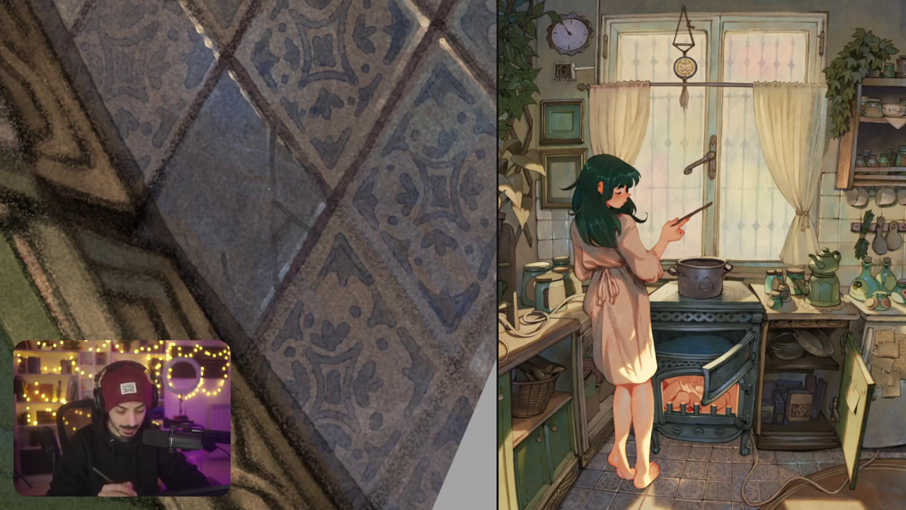
# Paint a thin light highlight down the tile and a light crack along its edge
pyautogui.moveTo(268, 168); pyautogui.dragTo(272, 259)
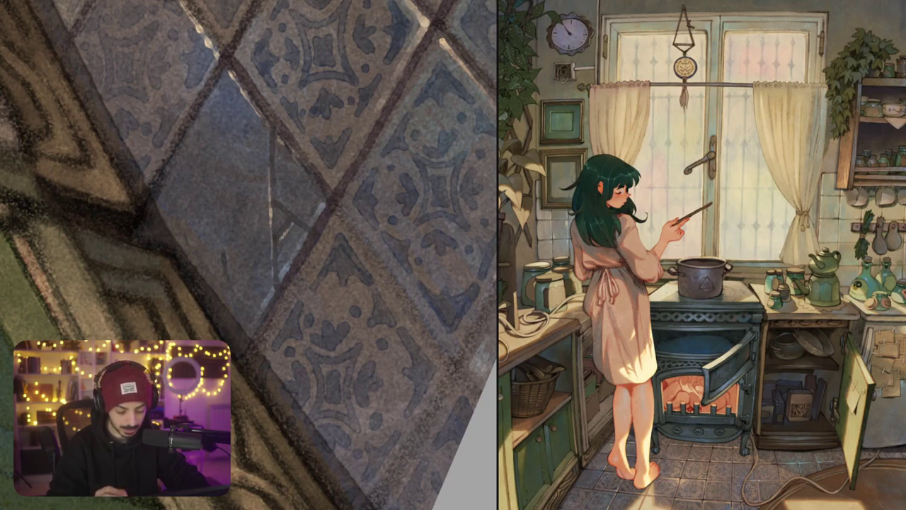
pyautogui.moveTo(283, 145); pyautogui.dragTo(311, 190)
pyautogui.scroll(-3, 302, 352)
pyautogui.scroll(-3, 303, 352)
pyautogui.scroll(-3, 302, 352)
pyautogui.scroll(-2, 302, 352)
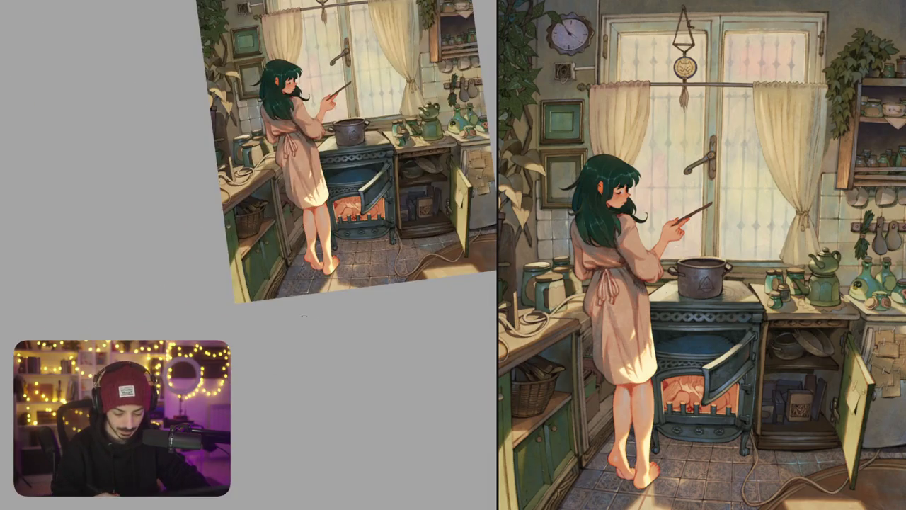
pyautogui.scroll(3, 304, 319)
pyautogui.scroll(3, 304, 319)
pyautogui.scroll(2, 304, 319)
pyautogui.moveTo(309, 271); pyautogui.dragTo(330, 245)
pyautogui.scroll(-2, 248, 255)
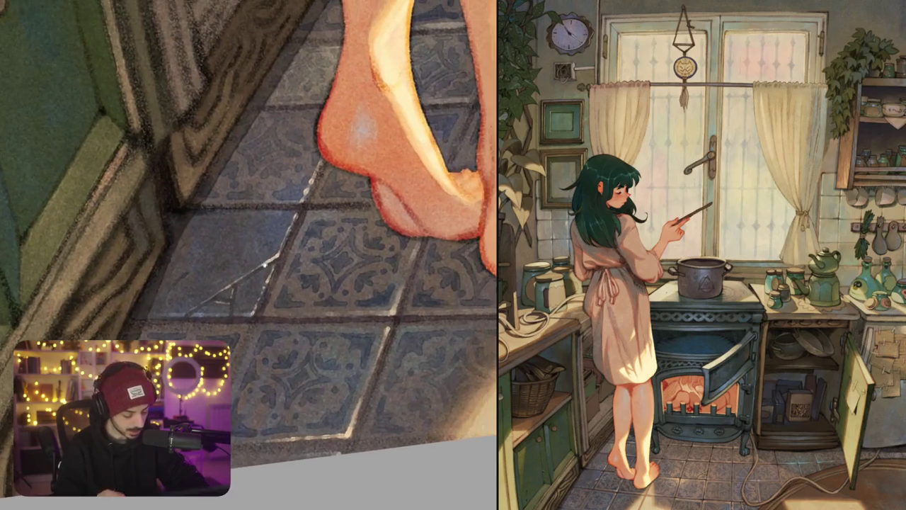
pyautogui.scroll(-2, 278, 316)
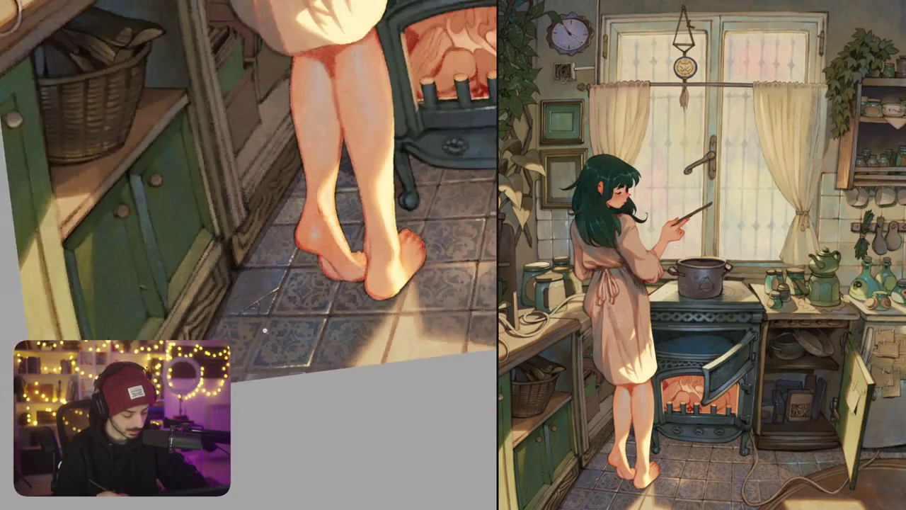
pyautogui.scroll(-1, 265, 333)
pyautogui.scroll(-1, 258, 319)
pyautogui.scroll(1, 258, 318)
pyautogui.scroll(3, 269, 283)
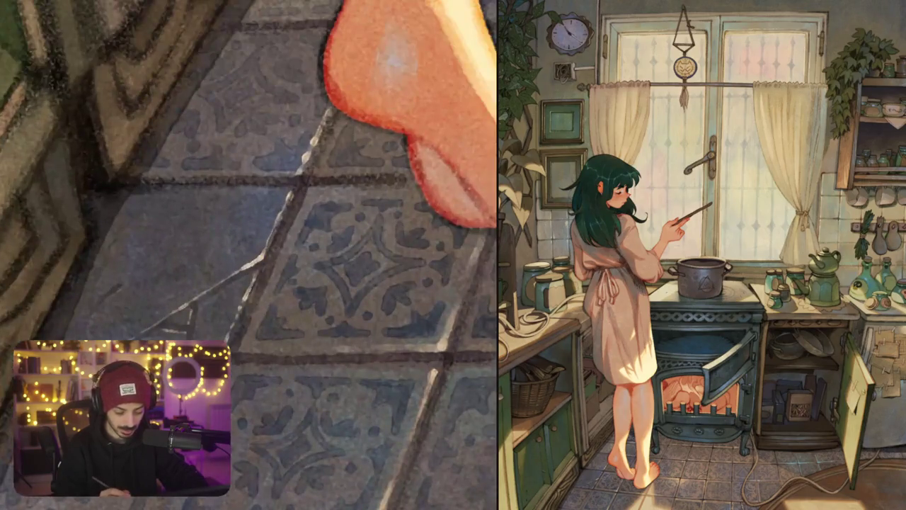
pyautogui.scroll(1, 281, 249)
pyautogui.moveTo(281, 249); pyautogui.dragTo(254, 212)
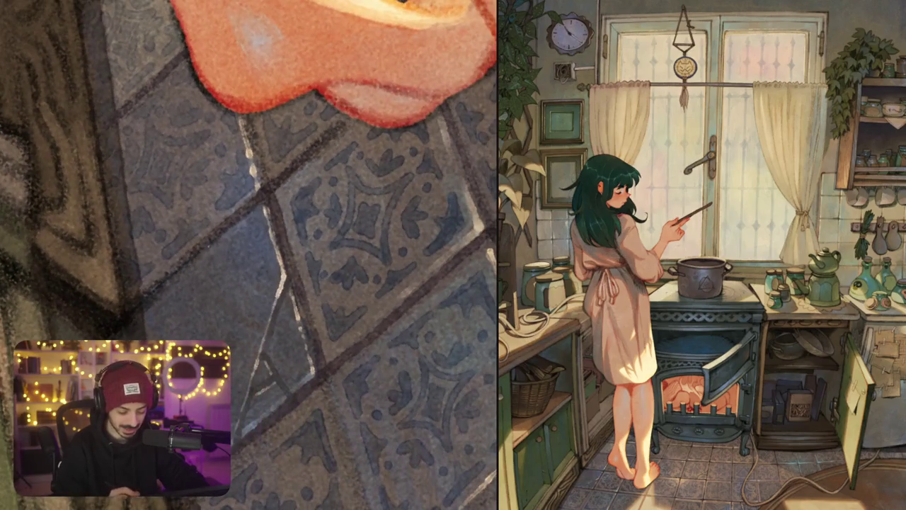
pyautogui.scroll(-3, 276, 235)
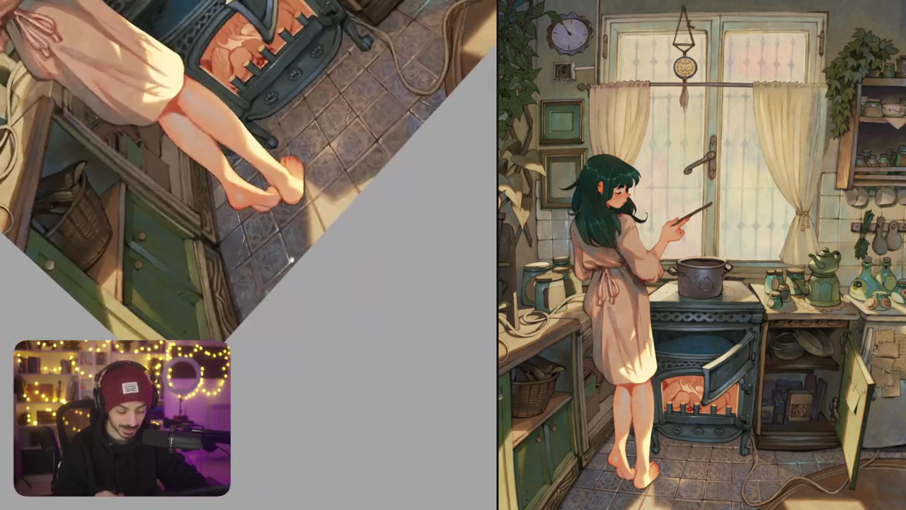
pyautogui.moveTo(276, 235); pyautogui.dragTo(219, 297)
pyautogui.scroll(3, 219, 297)
pyautogui.scroll(3, 219, 297)
pyautogui.scroll(-3, 296, 264)
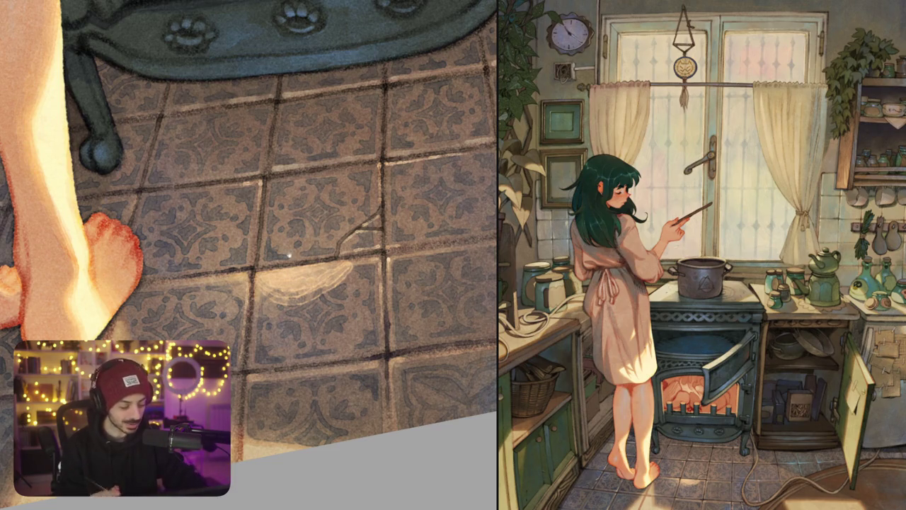
# Repaint the floor tile highlight brighter along its length, then fit the whole painting on screen
pyautogui.scroll(-2, 249, 254)
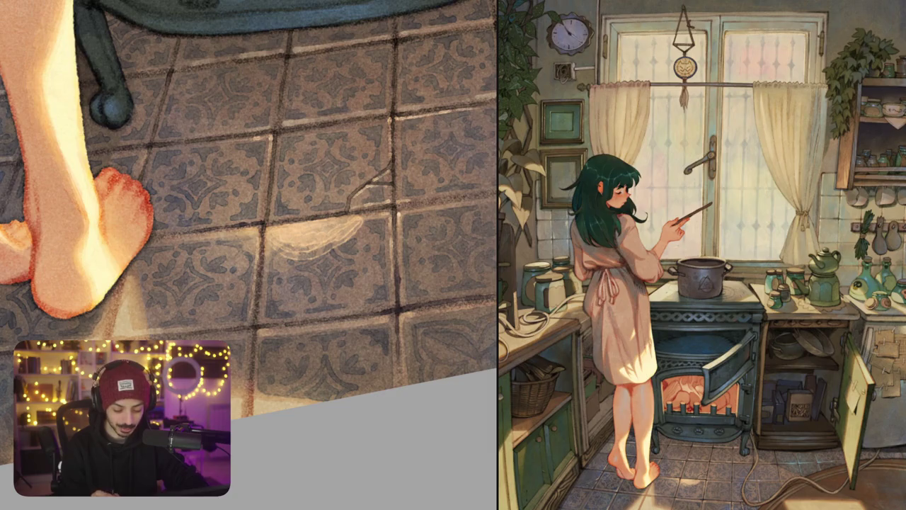
pyautogui.moveTo(322, 228)
pyautogui.mouseDown()
pyautogui.moveTo(342, 231)
pyautogui.moveTo(269, 276)
pyautogui.moveTo(300, 252)
pyautogui.moveTo(316, 262)
pyautogui.moveTo(362, 230)
pyautogui.mouseUp()
pyautogui.moveTo(336, 263)
pyautogui.mouseDown()
pyautogui.moveTo(369, 224)
pyautogui.moveTo(272, 277)
pyautogui.moveTo(280, 294)
pyautogui.moveTo(344, 265)
pyautogui.moveTo(368, 228)
pyautogui.moveTo(280, 290)
pyautogui.moveTo(270, 283)
pyautogui.moveTo(364, 228)
pyautogui.moveTo(263, 290)
pyautogui.mouseUp()
pyautogui.scroll(-10, 249, 212)
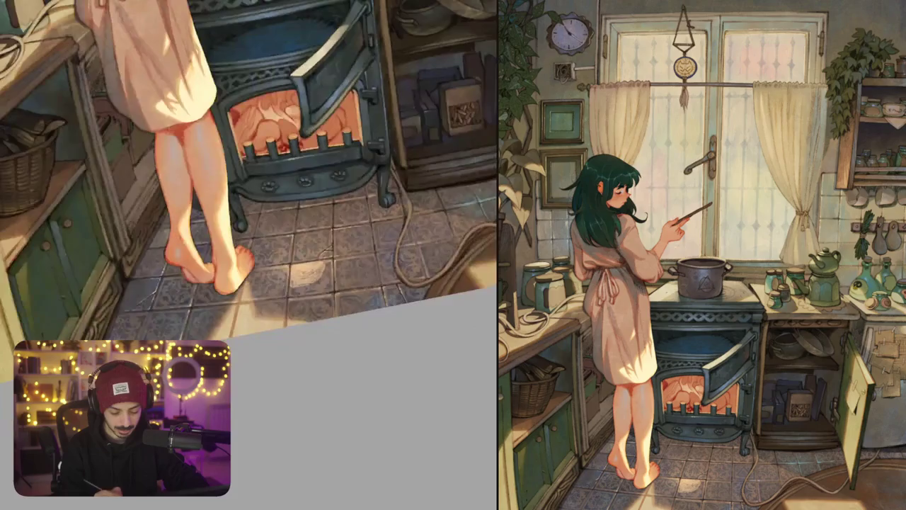
pyautogui.scroll(10, 297, 309)
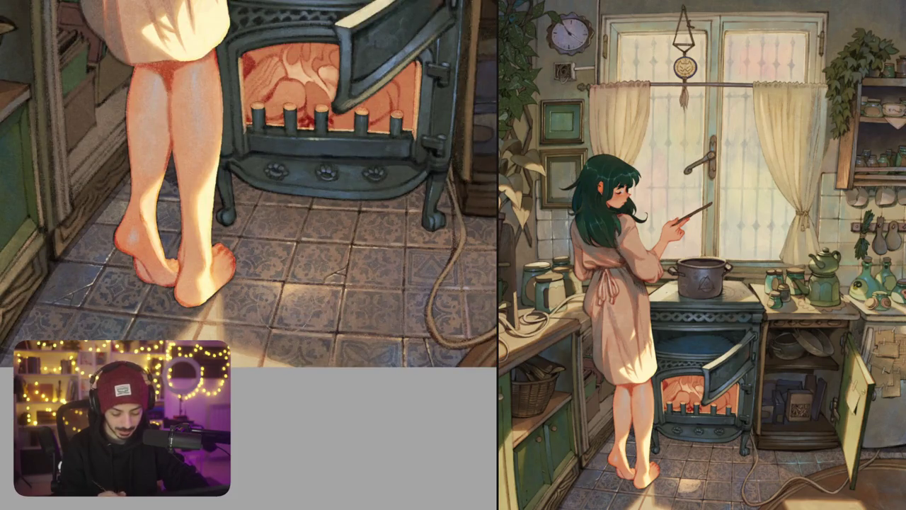
pyautogui.hotkey('ctrl', '0')
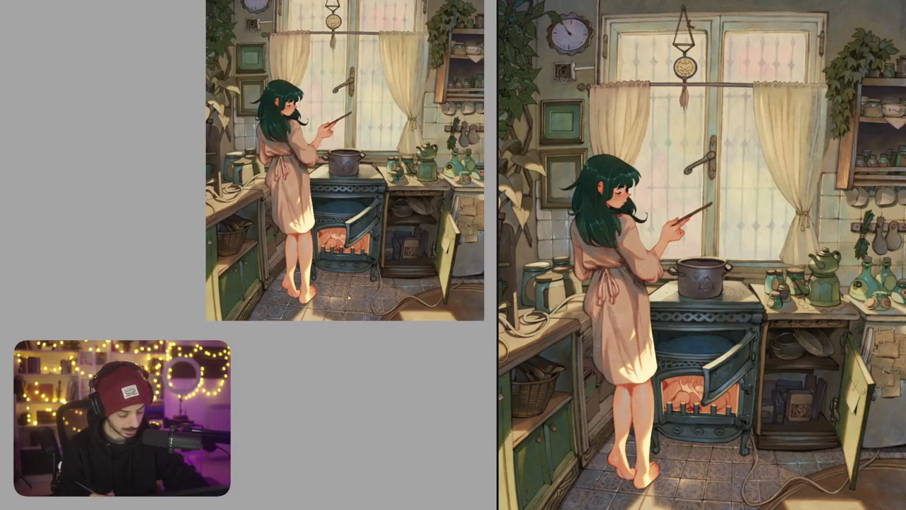
# Dab a brown-grey log shape into the flames of the stove's firebox
pyautogui.scroll(5, 336, 280)
pyautogui.scroll(2, 336, 281)
pyautogui.moveTo(336, 280); pyautogui.dragTo(323, 278)
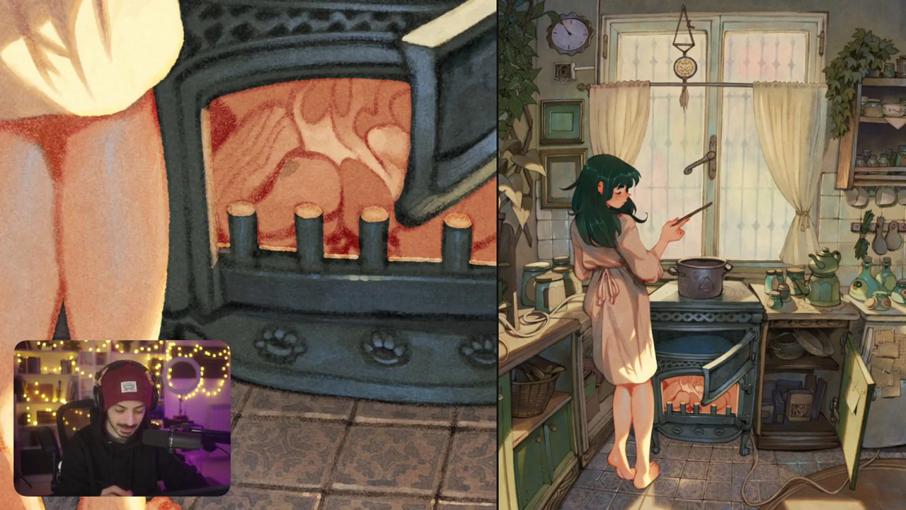
pyautogui.moveTo(283, 175)
pyautogui.mouseDown()
pyautogui.moveTo(305, 163)
pyautogui.moveTo(333, 186)
pyautogui.moveTo(320, 202)
pyautogui.moveTo(265, 210)
pyautogui.moveTo(258, 226)
pyautogui.moveTo(291, 212)
pyautogui.mouseUp()
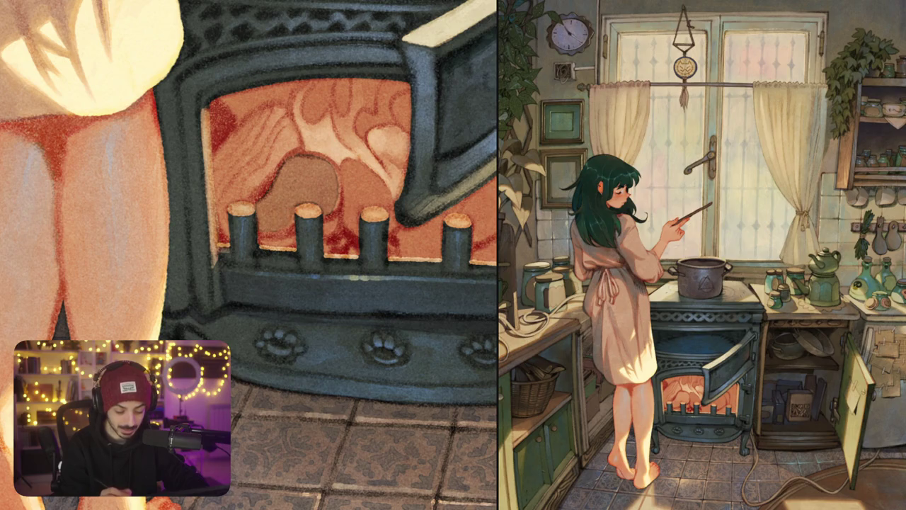
pyautogui.scroll(-5, 249, 254)
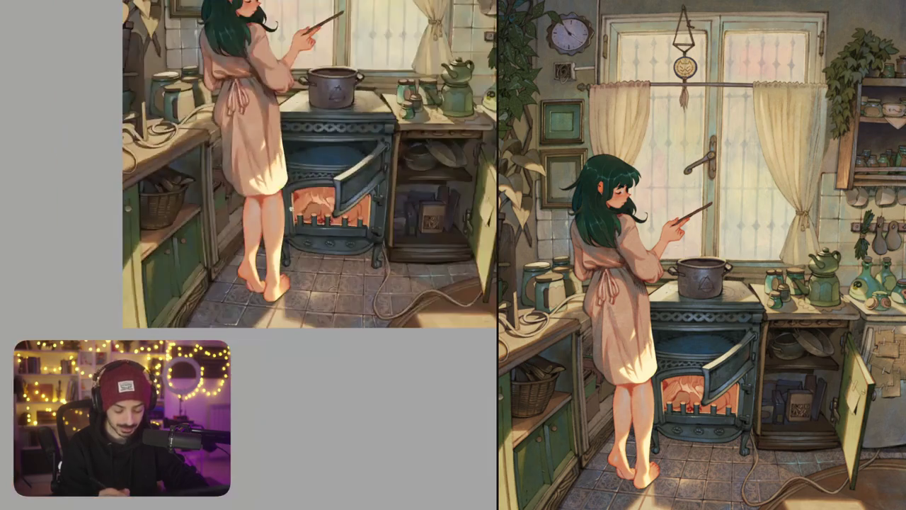
# Paint darker brown logs in the firebox between the front pegs, shading the right side
pyautogui.scroll(3, 249, 255)
pyautogui.scroll(2, 249, 254)
pyautogui.moveTo(321, 184)
pyautogui.mouseDown()
pyautogui.moveTo(326, 247)
pyautogui.moveTo(334, 201)
pyautogui.moveTo(326, 185)
pyautogui.moveTo(361, 221)
pyautogui.mouseUp()
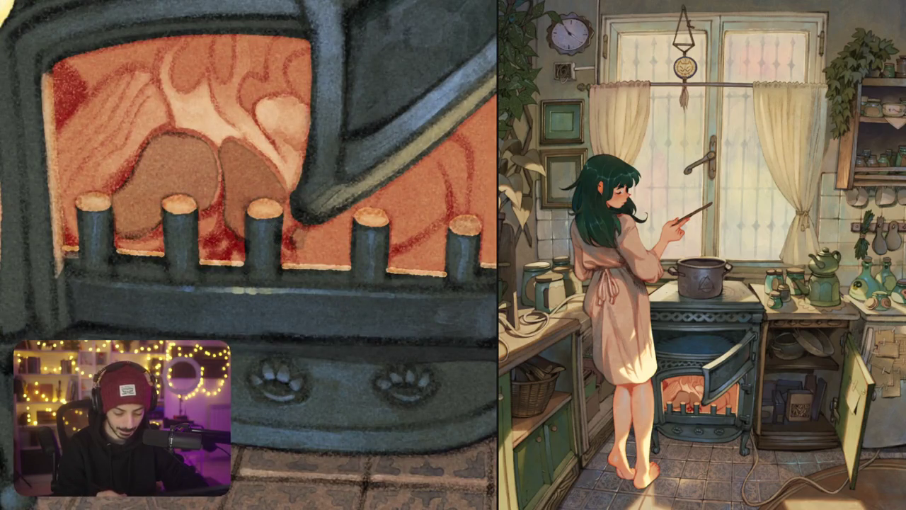
pyautogui.moveTo(308, 234)
pyautogui.mouseDown()
pyautogui.moveTo(338, 217)
pyautogui.moveTo(338, 244)
pyautogui.moveTo(346, 221)
pyautogui.mouseUp()
pyautogui.moveTo(348, 258)
pyautogui.mouseDown()
pyautogui.moveTo(303, 258)
pyautogui.moveTo(333, 240)
pyautogui.moveTo(293, 254)
pyautogui.mouseUp()
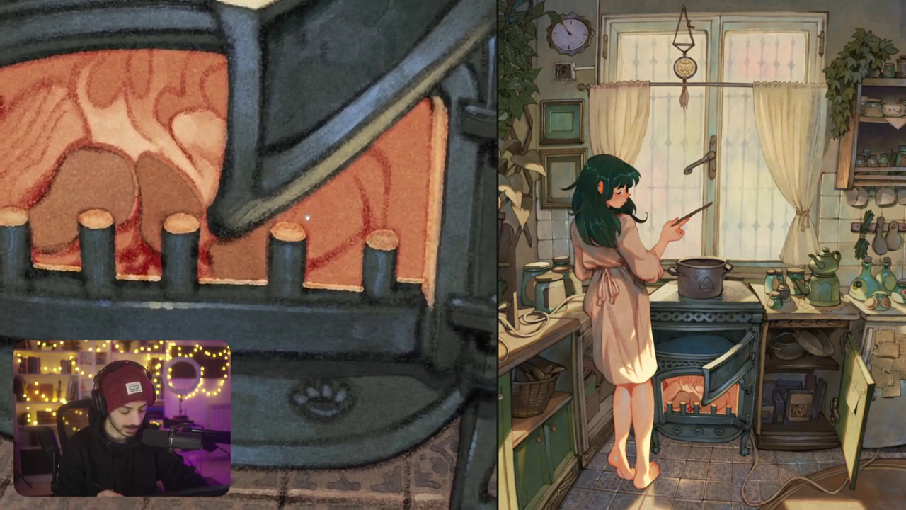
pyautogui.moveTo(294, 222)
pyautogui.mouseDown()
pyautogui.moveTo(344, 180)
pyautogui.moveTo(357, 231)
pyautogui.moveTo(312, 265)
pyautogui.moveTo(313, 225)
pyautogui.moveTo(303, 228)
pyautogui.moveTo(340, 205)
pyautogui.moveTo(354, 219)
pyautogui.moveTo(321, 228)
pyautogui.mouseUp()
pyautogui.moveTo(332, 178)
pyautogui.mouseDown()
pyautogui.moveTo(352, 200)
pyautogui.moveTo(353, 171)
pyautogui.moveTo(364, 199)
pyautogui.moveTo(354, 242)
pyautogui.mouseUp()
pyautogui.moveTo(356, 202)
pyautogui.mouseDown()
pyautogui.moveTo(350, 242)
pyautogui.moveTo(335, 236)
pyautogui.moveTo(345, 241)
pyautogui.mouseUp()
pyautogui.scroll(-3, 357, 205)
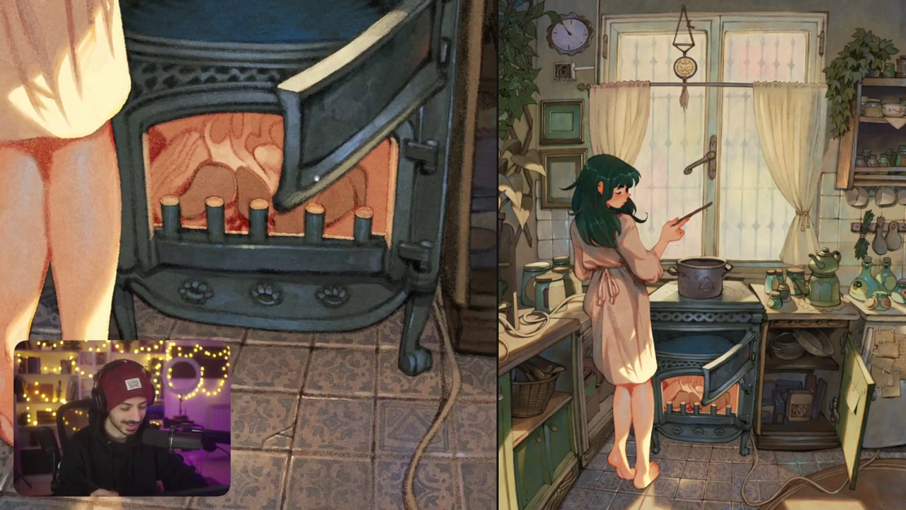
pyautogui.scroll(3, 242, 131)
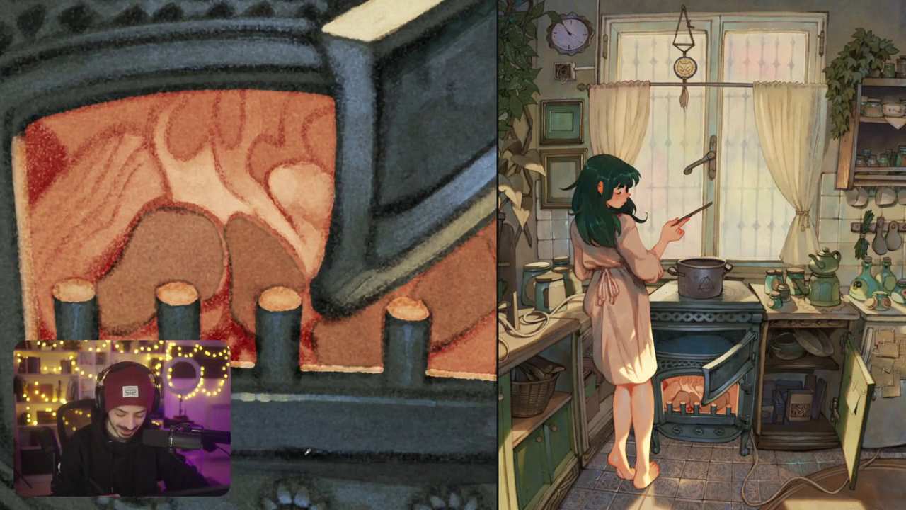
# Add light flame strokes above the logs, undoing one misplaced stroke
pyautogui.moveTo(257, 142)
pyautogui.mouseDown()
pyautogui.moveTo(262, 182)
pyautogui.moveTo(264, 143)
pyautogui.moveTo(272, 164)
pyautogui.moveTo(254, 174)
pyautogui.moveTo(260, 182)
pyautogui.moveTo(273, 165)
pyautogui.moveTo(297, 157)
pyautogui.moveTo(289, 148)
pyautogui.moveTo(310, 159)
pyautogui.mouseUp()
pyautogui.hotkey('ctrl', 'z')
pyautogui.hotkey('ctrl', 'z')
pyautogui.moveTo(303, 112)
pyautogui.mouseDown()
pyautogui.moveTo(299, 144)
pyautogui.moveTo(286, 122)
pyautogui.moveTo(308, 108)
pyautogui.moveTo(326, 115)
pyautogui.moveTo(318, 123)
pyautogui.mouseUp()
pyautogui.scroll(-3, 249, 255)
pyautogui.scroll(-3, 249, 255)
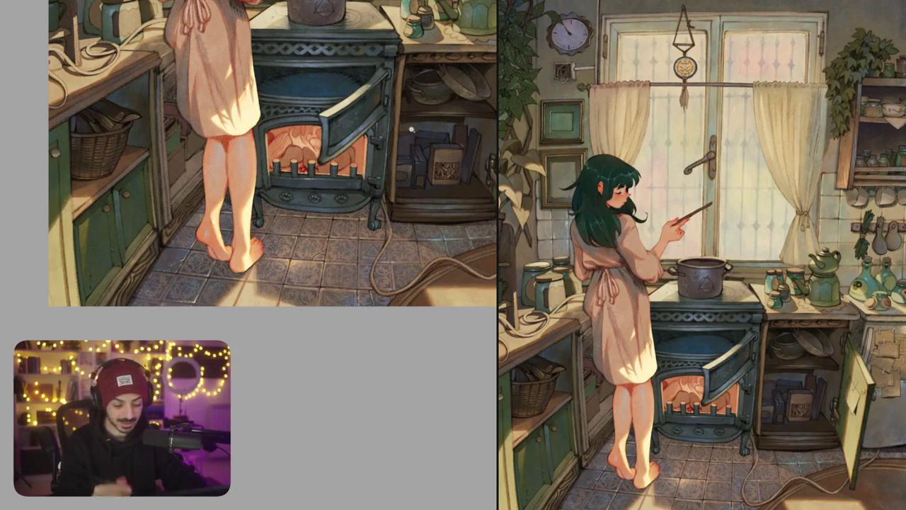
pyautogui.scroll(5, 287, 135)
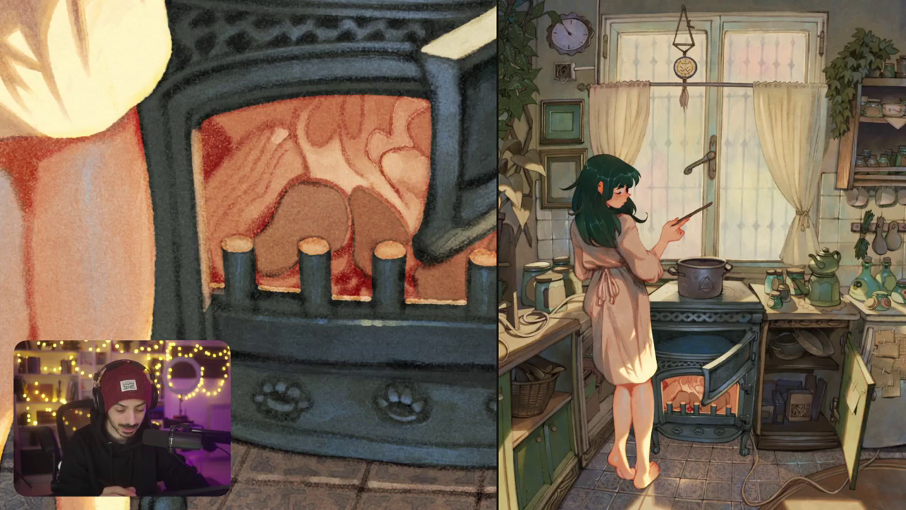